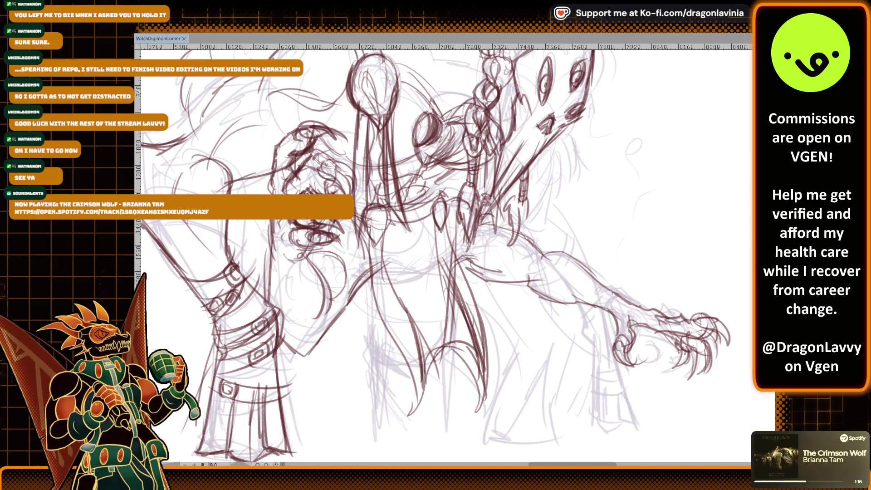
Step: Add dark red detail strokes refining the beast's body sketch
key(ctrl+minus)
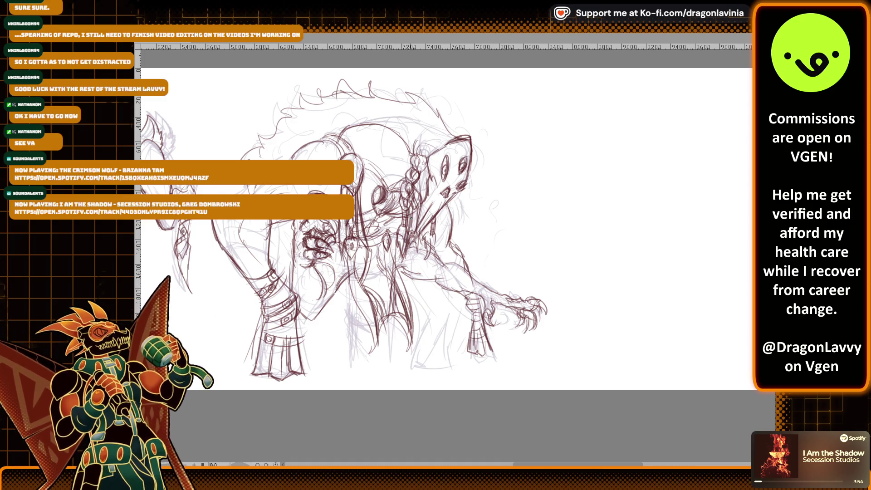
mouse_move(413, 214)
mouse_down()
mouse_move(410, 242)
mouse_move(412, 234)
mouse_up()
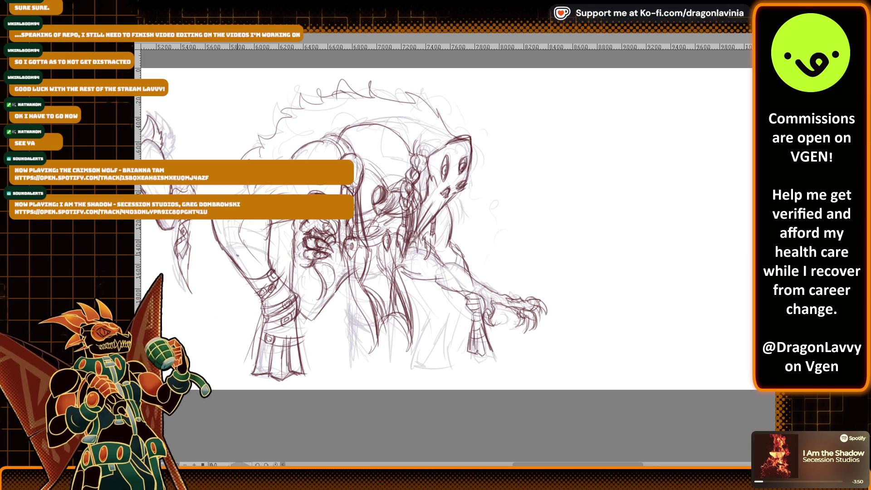
mouse_move(219, 243)
mouse_down()
mouse_move(263, 261)
mouse_move(266, 251)
mouse_move(270, 267)
mouse_move(252, 250)
mouse_up()
drag(257, 235, 263, 251)
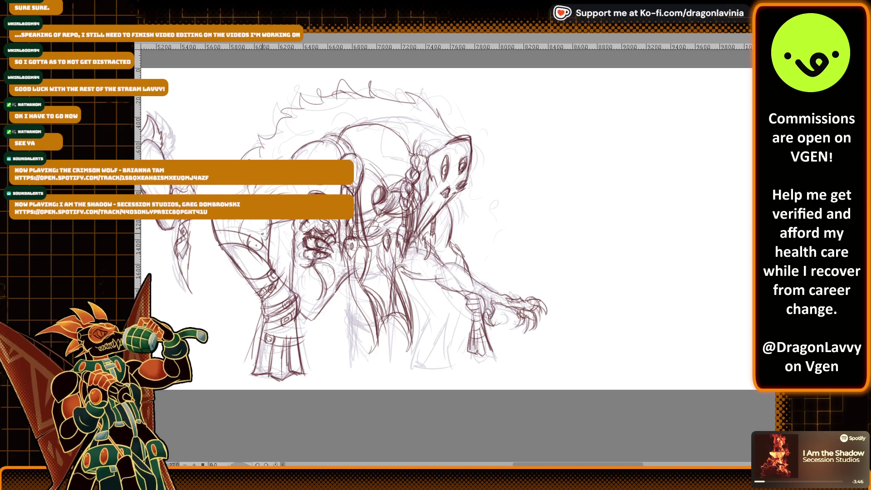
scroll(469, 196, up, 3)
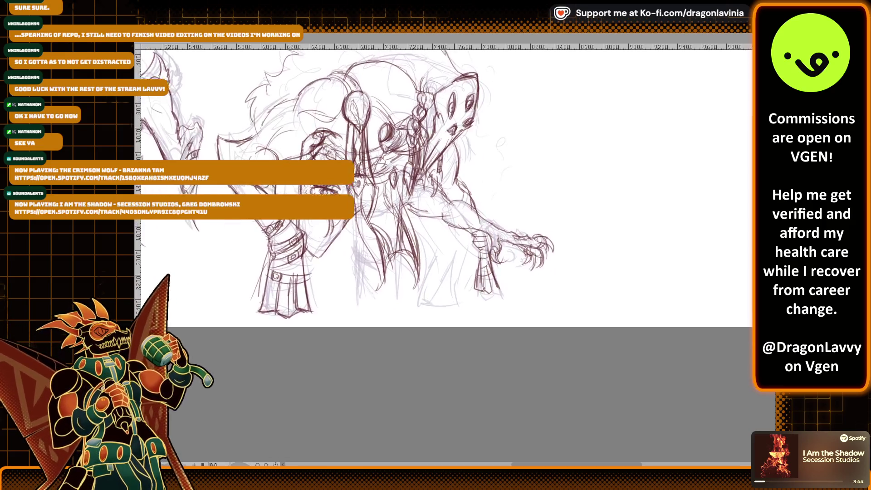
scroll(424, 158, up, 3)
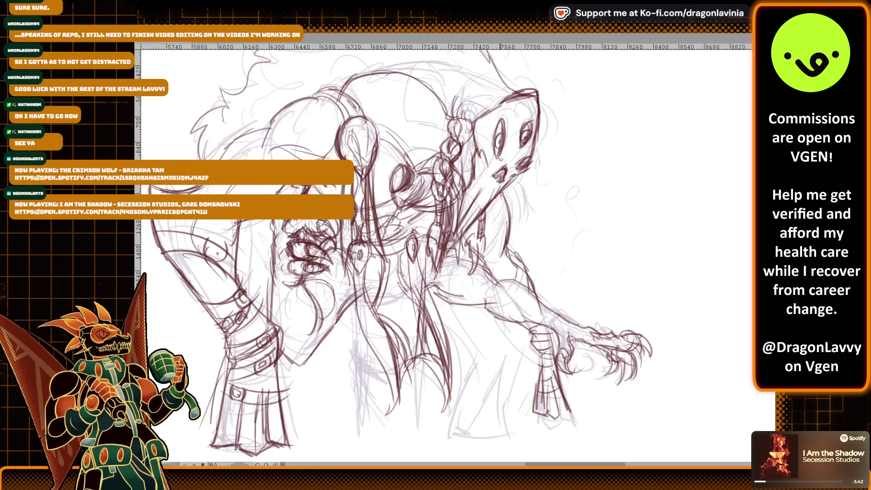
Step: Ink the beast's outstretched arm, forearm and lower body in dark red
drag(424, 158, 454, 178)
mouse_move(410, 139)
mouse_down()
mouse_move(402, 147)
mouse_move(408, 171)
mouse_move(389, 192)
mouse_move(400, 189)
mouse_up()
scroll(468, 196, down, 2)
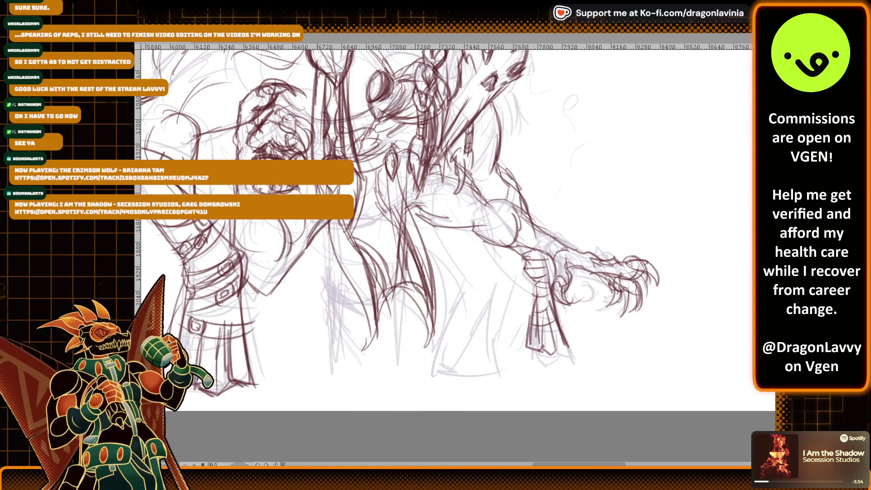
drag(284, 221, 273, 264)
mouse_move(249, 220)
mouse_down()
mouse_move(235, 276)
mouse_move(247, 289)
mouse_up()
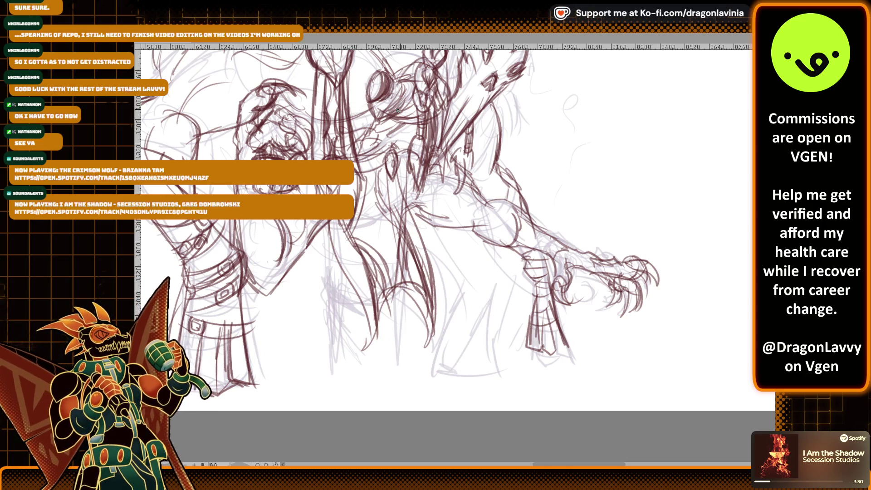
drag(489, 196, 540, 231)
mouse_move(481, 235)
mouse_down()
mouse_move(559, 266)
mouse_move(552, 263)
mouse_up()
mouse_move(257, 274)
mouse_down()
mouse_move(280, 226)
mouse_move(248, 283)
mouse_up()
drag(279, 251, 252, 282)
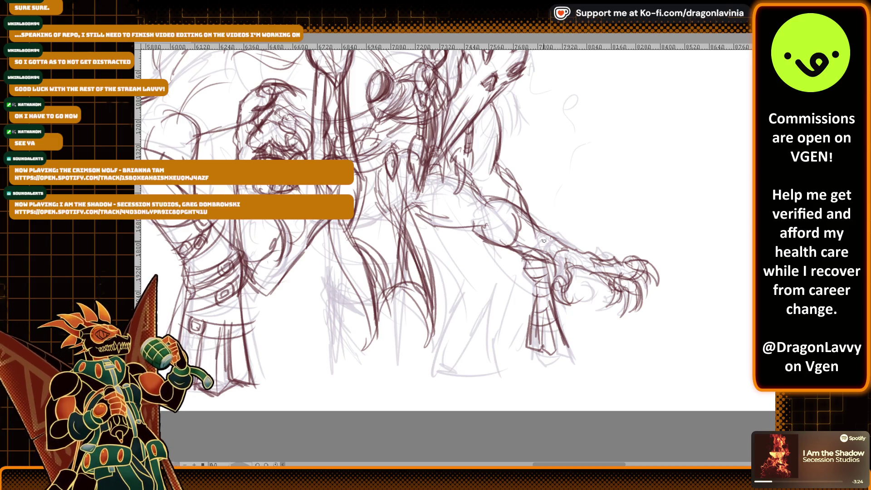
Step: Add more dark red lines along the beast's arm, undoing and redrawing one stroke
drag(515, 243, 519, 209)
drag(519, 208, 554, 235)
mouse_move(517, 211)
mouse_down()
mouse_move(565, 262)
mouse_move(555, 266)
mouse_move(518, 246)
mouse_move(525, 227)
mouse_up()
drag(524, 218, 526, 232)
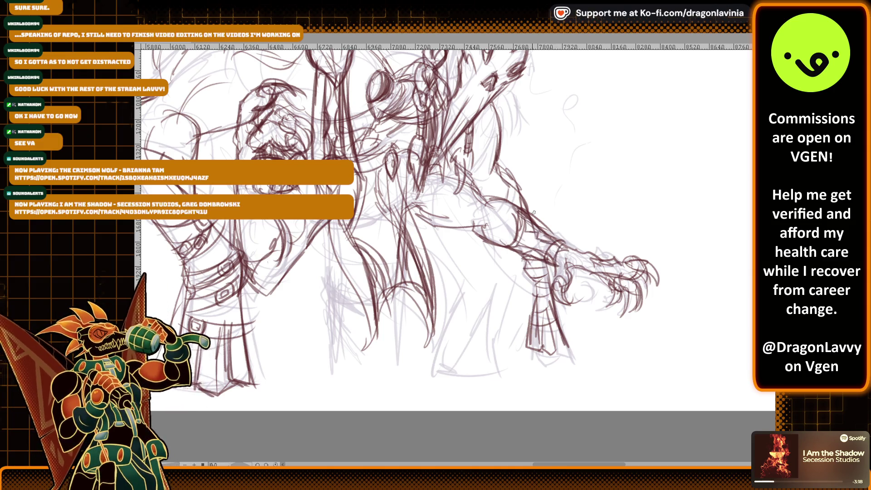
key(ctrl+z)
key(ctrl+z)
key(ctrl+z)
drag(516, 240, 512, 206)
Step: Ink the cuff around the beast's wrist with several dark red lines
mouse_move(560, 227)
mouse_down()
mouse_move(543, 262)
mouse_move(566, 239)
mouse_move(540, 258)
mouse_up()
drag(543, 227, 565, 242)
mouse_move(542, 257)
mouse_down()
mouse_move(536, 264)
mouse_move(556, 270)
mouse_up()
mouse_move(551, 268)
mouse_down()
mouse_move(563, 244)
mouse_move(538, 262)
mouse_move(557, 231)
mouse_move(564, 249)
mouse_move(543, 242)
mouse_up()
mouse_move(560, 234)
mouse_down()
mouse_move(537, 262)
mouse_move(558, 239)
mouse_up()
drag(552, 240, 541, 250)
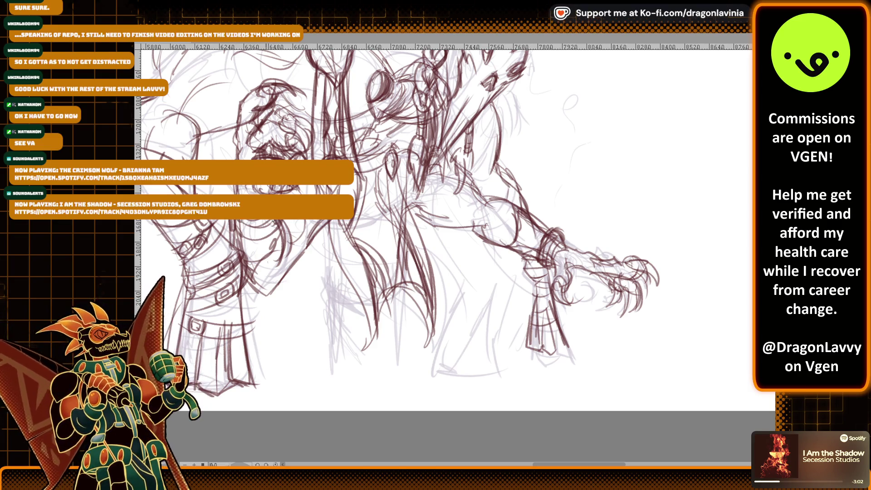
scroll(444, 227, down, 2)
scroll(444, 182, left, 5)
Step: Pan the view right to the faint witch sketch and zoom in on it
scroll(444, 189, down, 3)
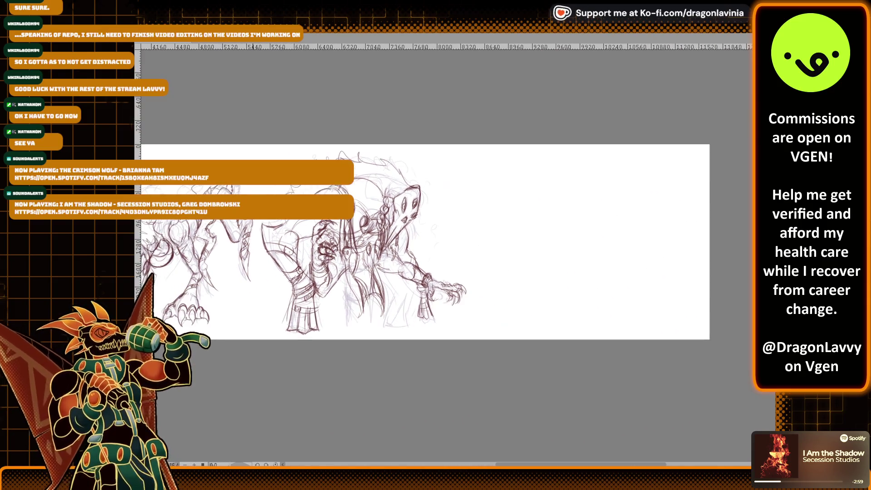
mouse_move(444, 227)
mouse_down()
mouse_move(357, 184)
mouse_move(339, 160)
mouse_up()
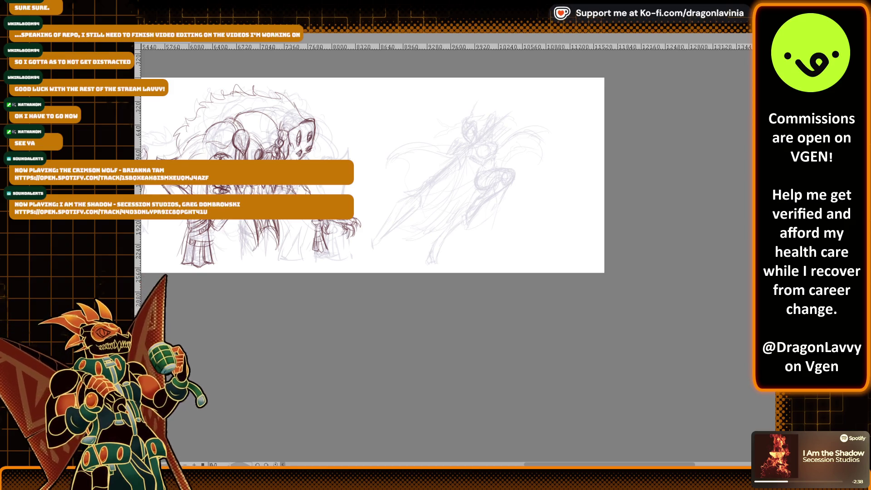
scroll(582, 201, up, 5)
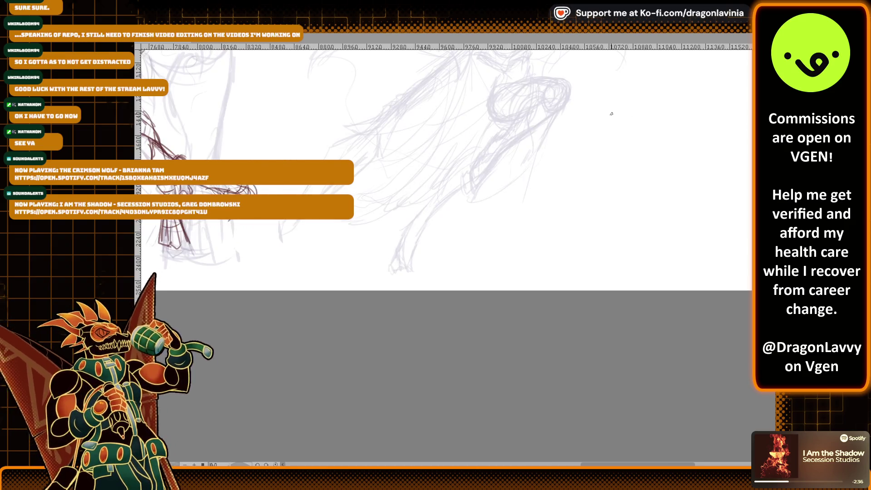
scroll(582, 201, up, 5)
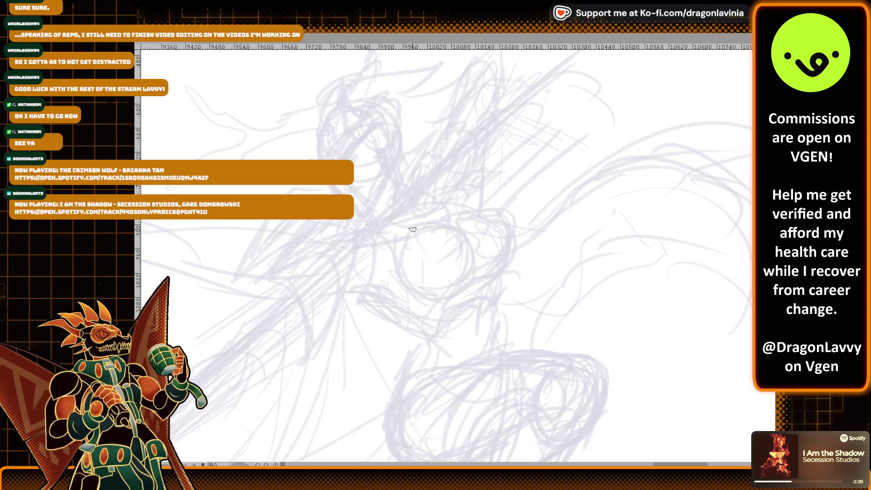
scroll(433, 206, down, 1)
scroll(434, 205, down, 2)
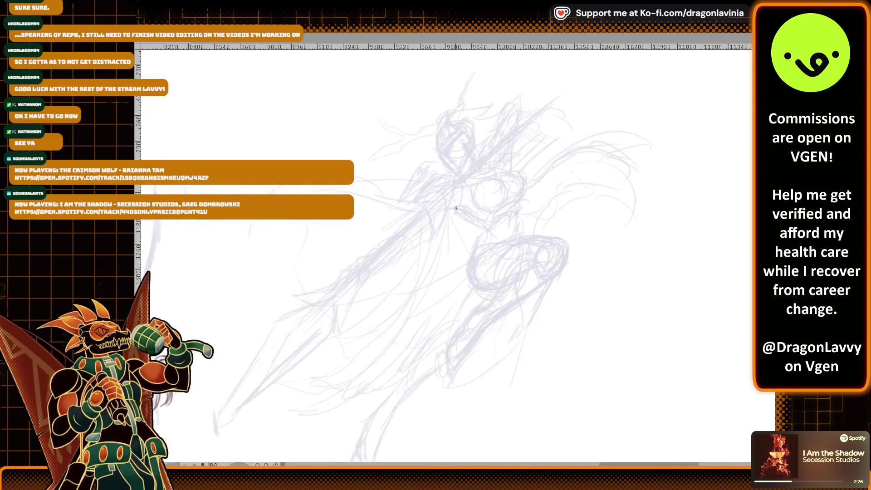
Step: Draw the long diagonal spear shaft, thickened with several parallel lines
drag(293, 317, 493, 158)
drag(345, 282, 541, 113)
drag(309, 318, 532, 126)
drag(379, 256, 544, 117)
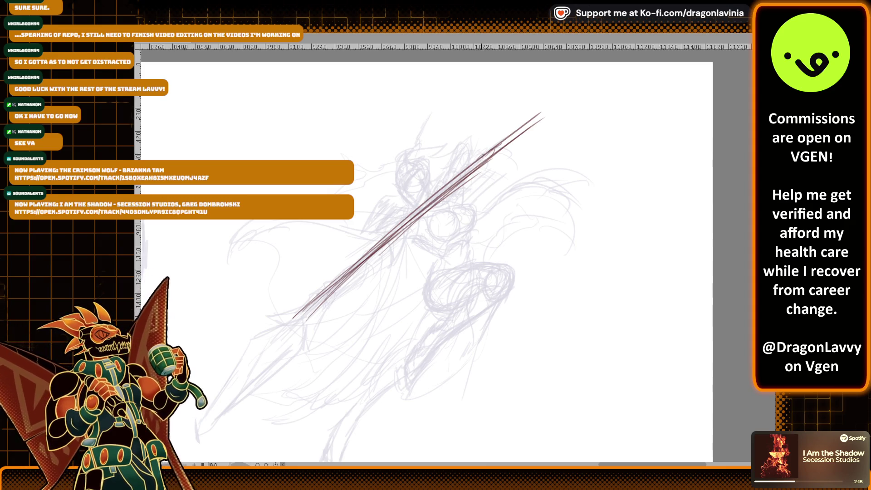
Step: Draw the pointed spearhead at the shaft's upper end and darken its base
drag(475, 162, 481, 135)
drag(476, 164, 543, 101)
drag(480, 147, 545, 109)
mouse_move(521, 123)
mouse_down()
mouse_move(536, 115)
mouse_move(522, 138)
mouse_up()
mouse_move(533, 126)
mouse_down()
mouse_move(495, 161)
mouse_move(508, 155)
mouse_up()
mouse_move(540, 118)
mouse_down()
mouse_move(504, 156)
mouse_move(522, 123)
mouse_up()
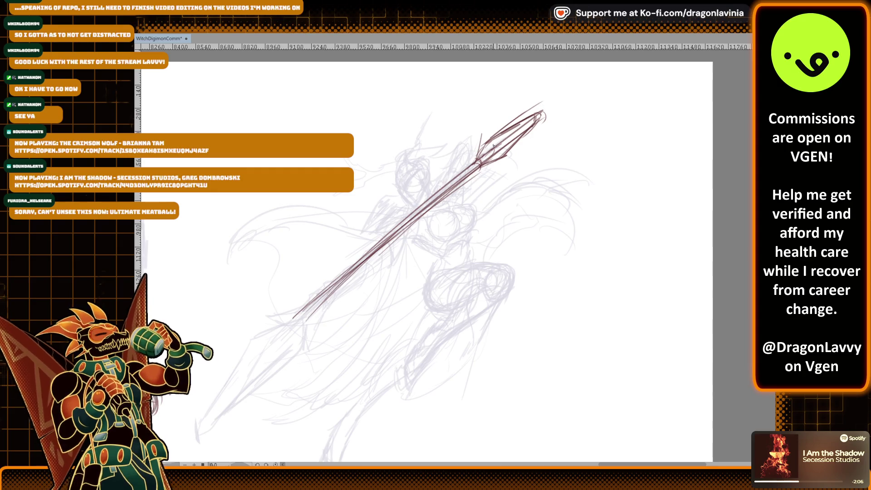
drag(474, 161, 488, 138)
Step: Center the view on the spearhead and ink its inner edges
scroll(476, 174, up, 2)
scroll(475, 174, up, 2)
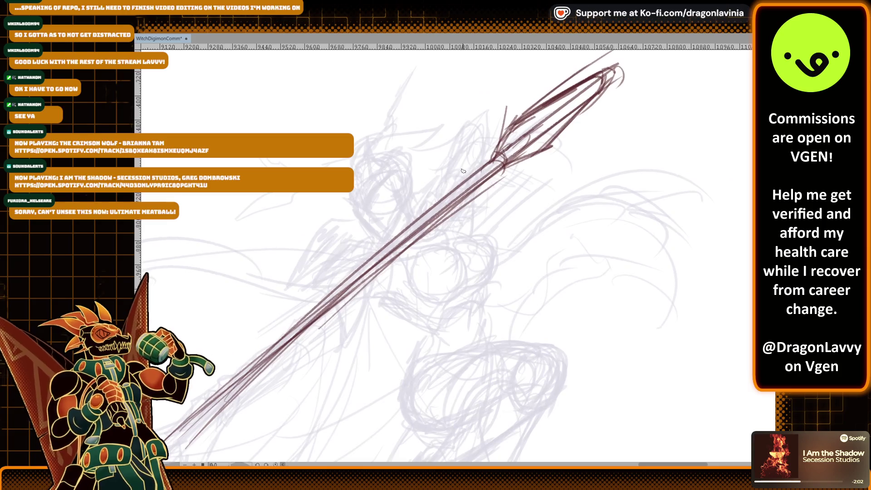
scroll(541, 137, down, 5)
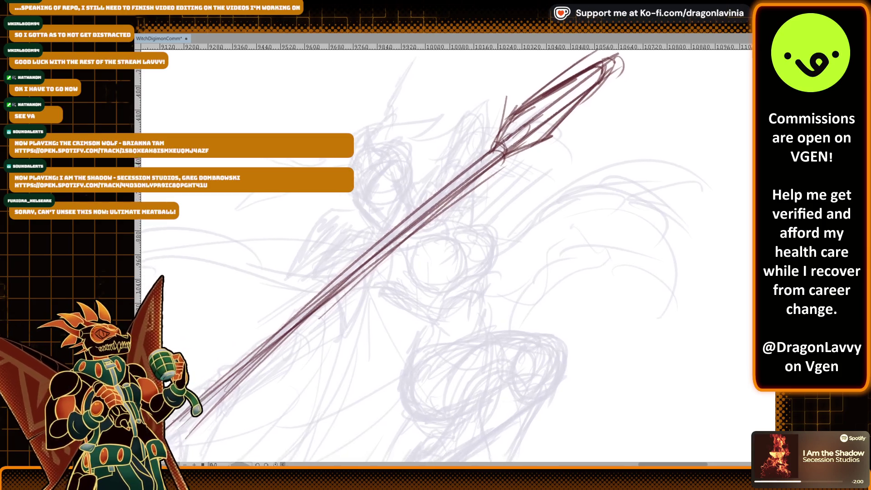
scroll(499, 159, up, 1)
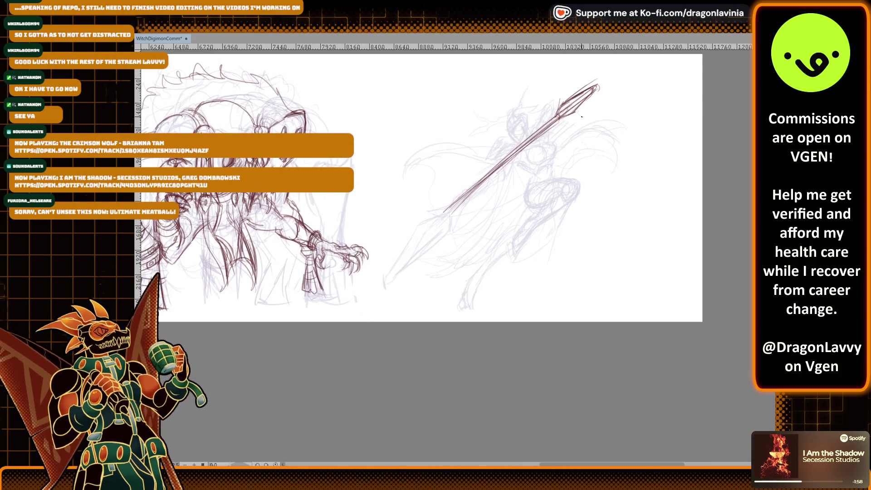
scroll(499, 159, down, 1)
scroll(502, 158, right, 1)
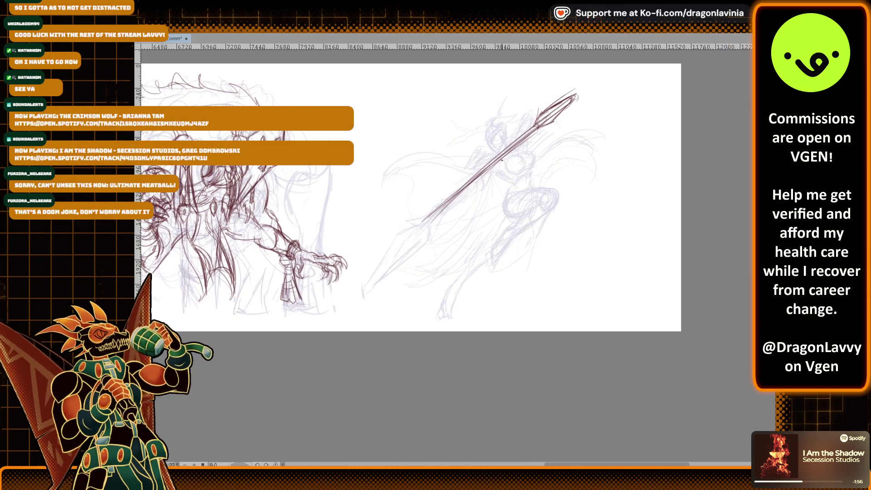
scroll(501, 160, up, 4)
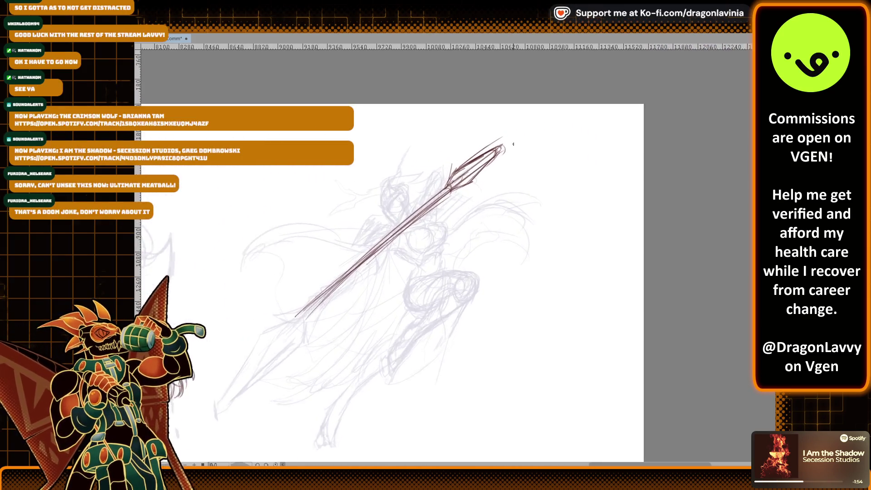
scroll(434, 190, up, 4)
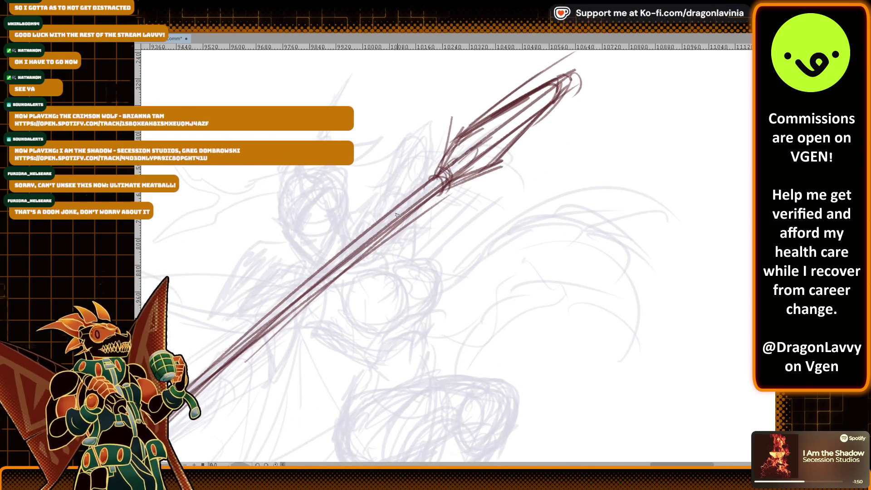
scroll(480, 156, down, 1)
drag(532, 92, 395, 211)
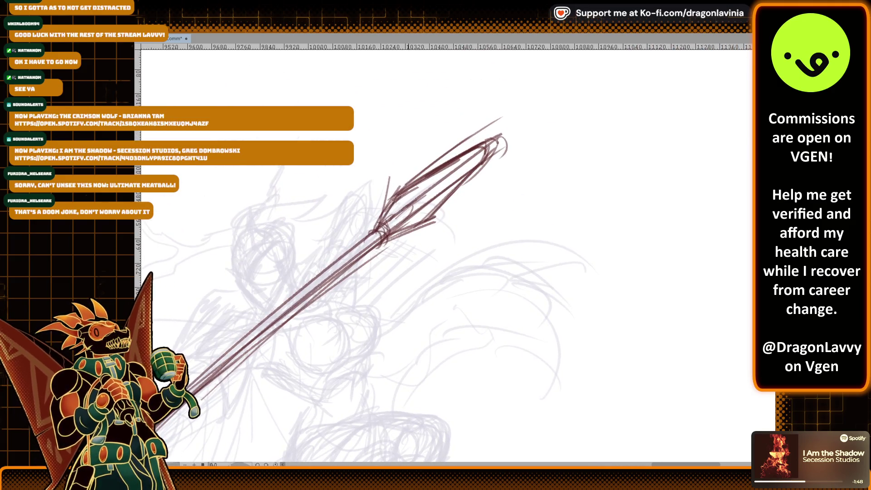
mouse_move(469, 170)
mouse_down()
mouse_move(472, 163)
mouse_move(422, 220)
mouse_move(383, 240)
mouse_up()
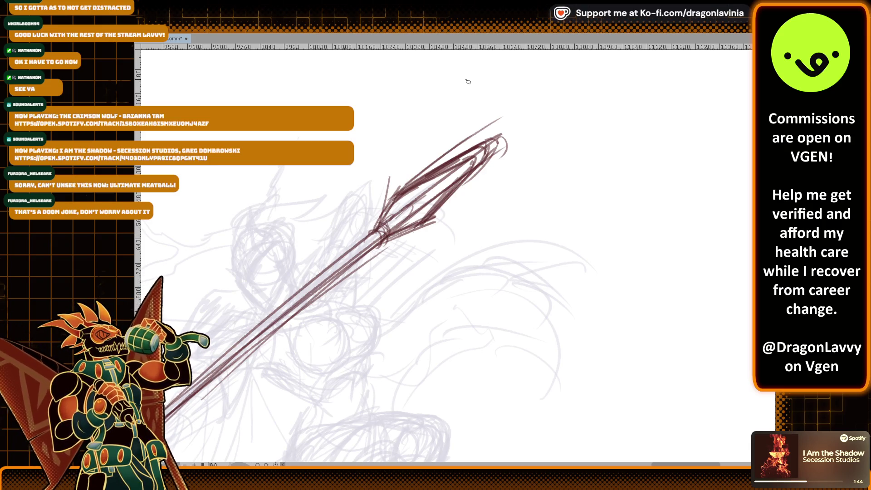
Step: Erase stray strokes at the spear tip and undo a short stroke on the face
drag(492, 178, 495, 129)
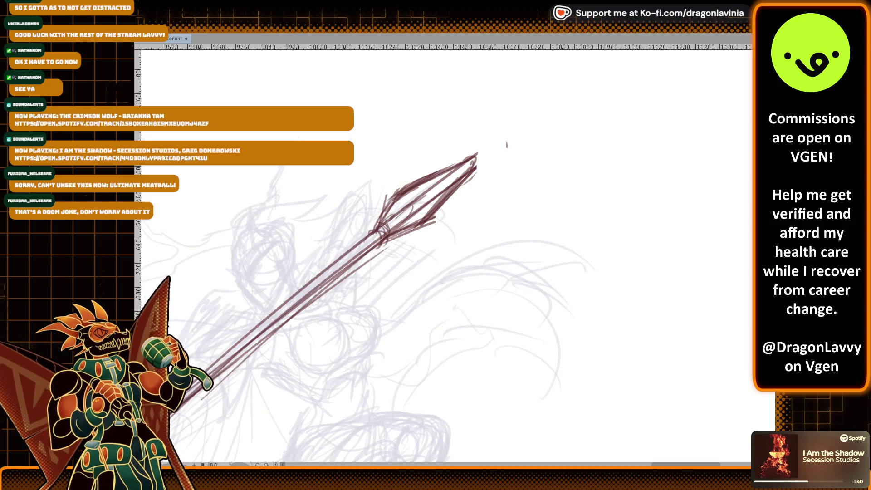
scroll(507, 144, up, 5)
scroll(461, 216, up, 3)
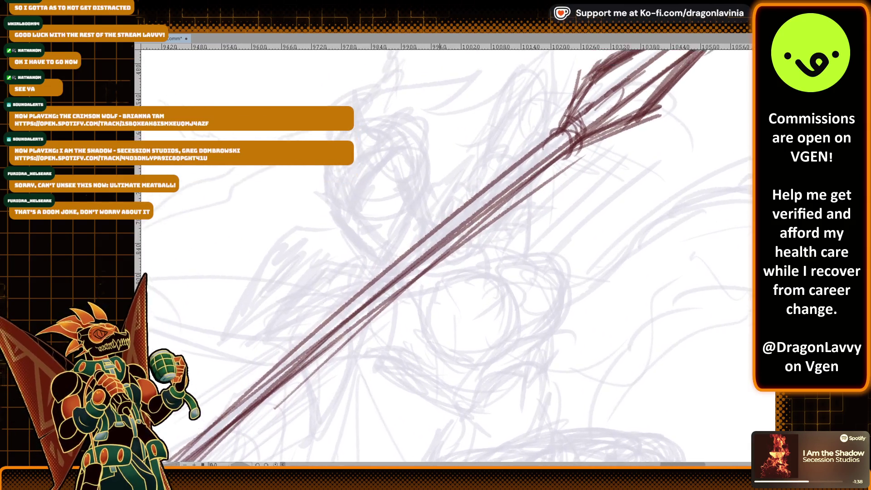
key(ctrl+z)
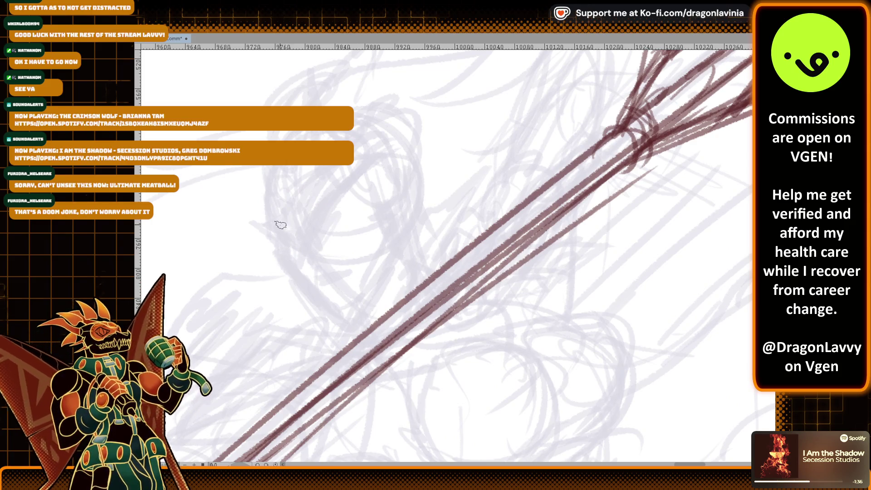
Step: Ink the witch's jaw, chin, face sides and eye line in dark red
mouse_move(287, 232)
mouse_down()
mouse_move(284, 271)
mouse_move(317, 307)
mouse_move(350, 320)
mouse_move(369, 296)
mouse_up()
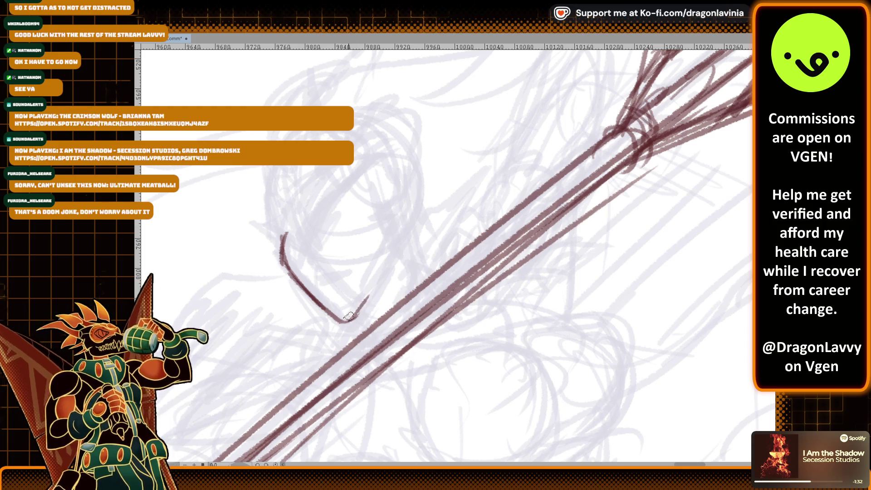
mouse_move(333, 321)
mouse_down()
mouse_move(374, 282)
mouse_move(398, 234)
mouse_up()
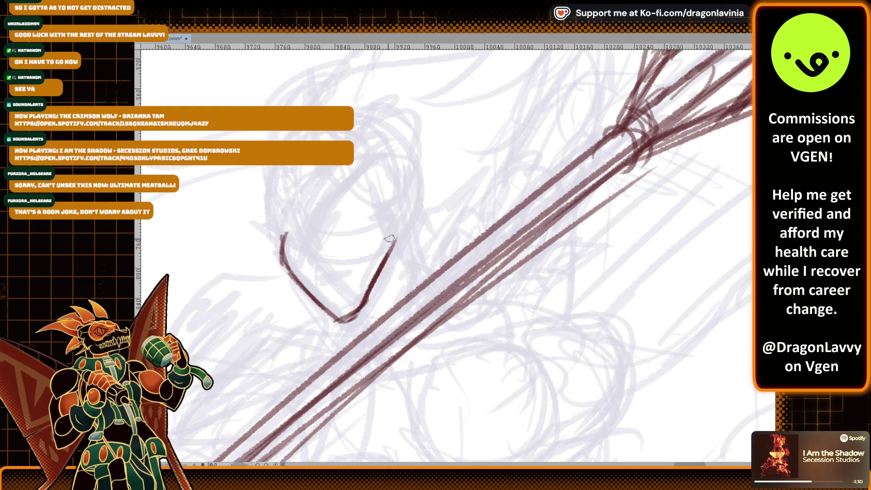
drag(311, 282, 332, 275)
mouse_move(321, 308)
mouse_down()
mouse_move(338, 313)
mouse_move(356, 300)
mouse_move(394, 226)
mouse_move(386, 229)
mouse_up()
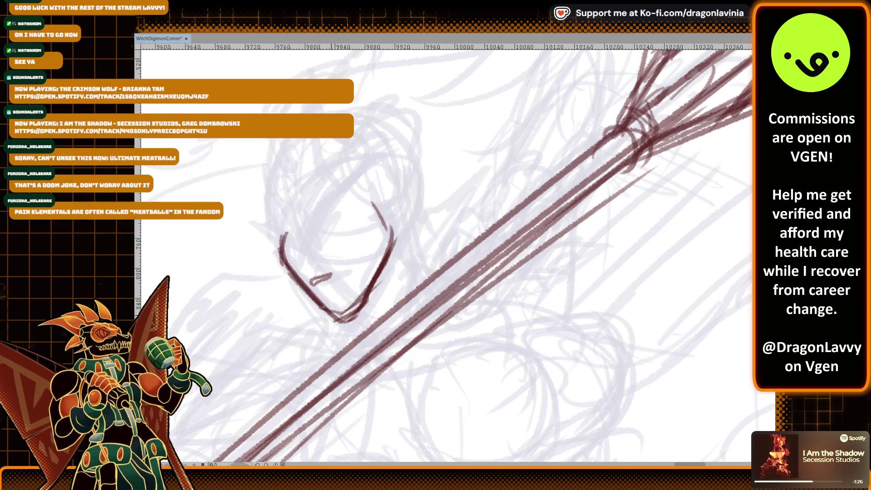
drag(305, 267, 379, 164)
mouse_move(261, 203)
mouse_down()
mouse_move(297, 263)
mouse_move(376, 179)
mouse_up()
drag(344, 207, 374, 273)
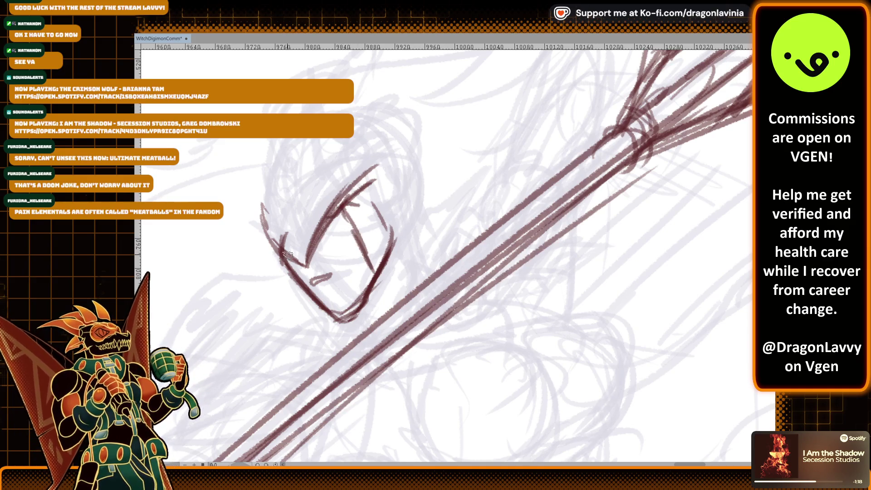
drag(328, 218, 350, 184)
Step: Outline the witch's rounded upper torso, adding its right-hand curves and crossing lines
scroll(343, 194, down, 2)
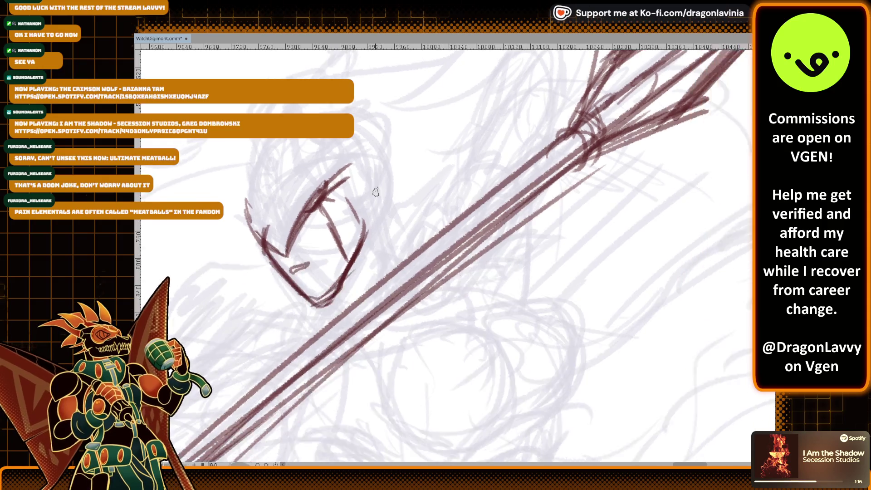
scroll(486, 155, down, 2)
scroll(487, 154, up, 3)
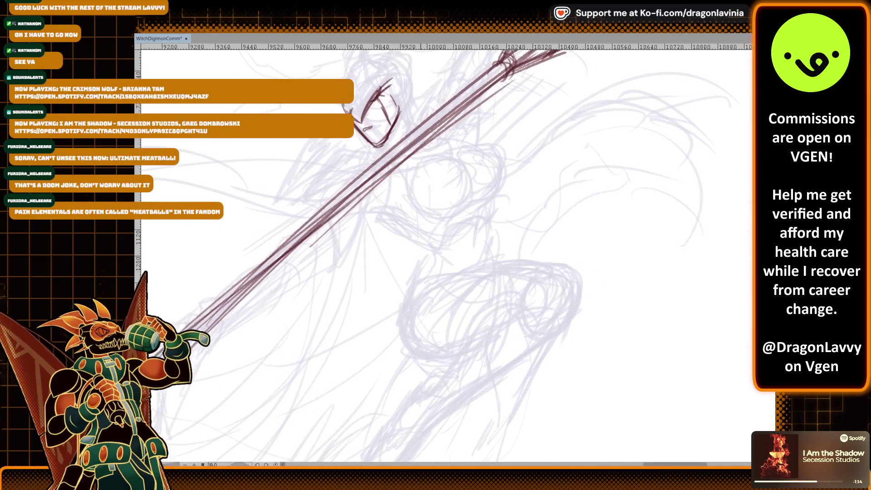
mouse_move(362, 174)
mouse_down()
mouse_move(386, 176)
mouse_move(395, 245)
mouse_up()
mouse_move(390, 157)
mouse_down()
mouse_move(442, 152)
mouse_move(454, 164)
mouse_up()
drag(450, 163, 433, 229)
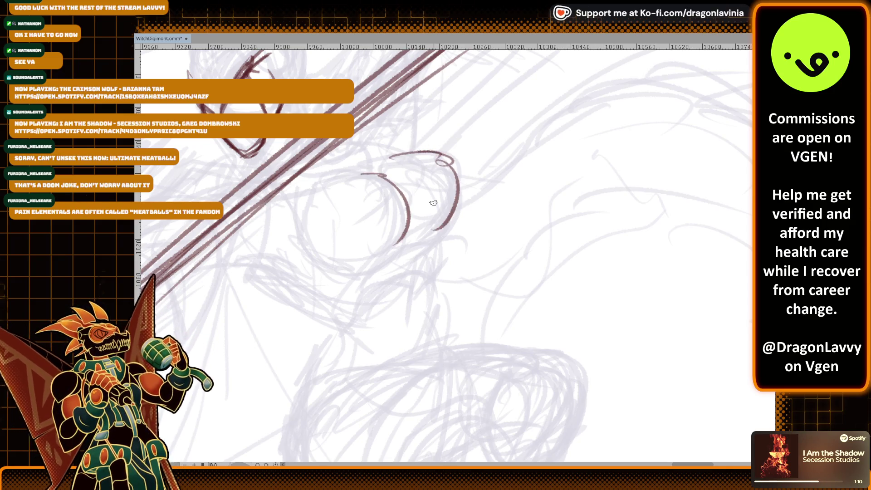
mouse_move(324, 198)
mouse_down()
mouse_move(321, 224)
mouse_move(356, 276)
mouse_move(380, 210)
mouse_move(441, 180)
mouse_up()
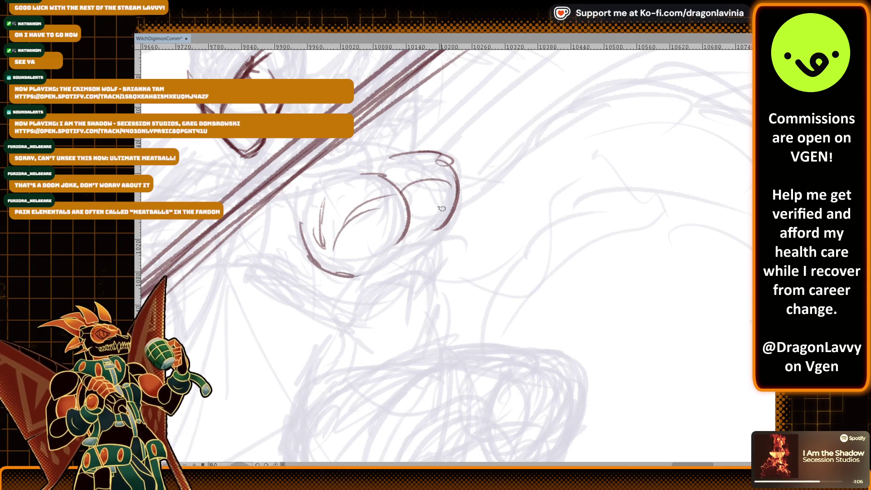
mouse_move(356, 148)
mouse_down()
mouse_move(394, 155)
mouse_move(417, 219)
mouse_up()
drag(418, 214, 391, 157)
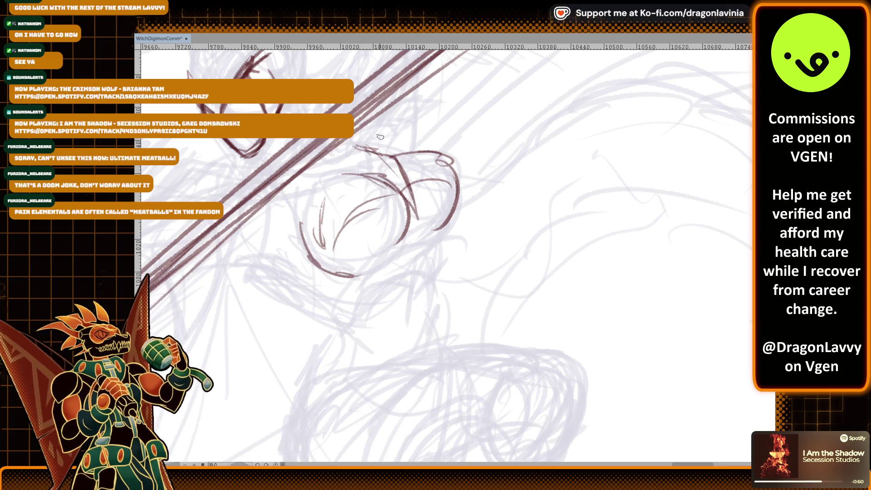
drag(300, 176, 371, 168)
drag(365, 127, 370, 166)
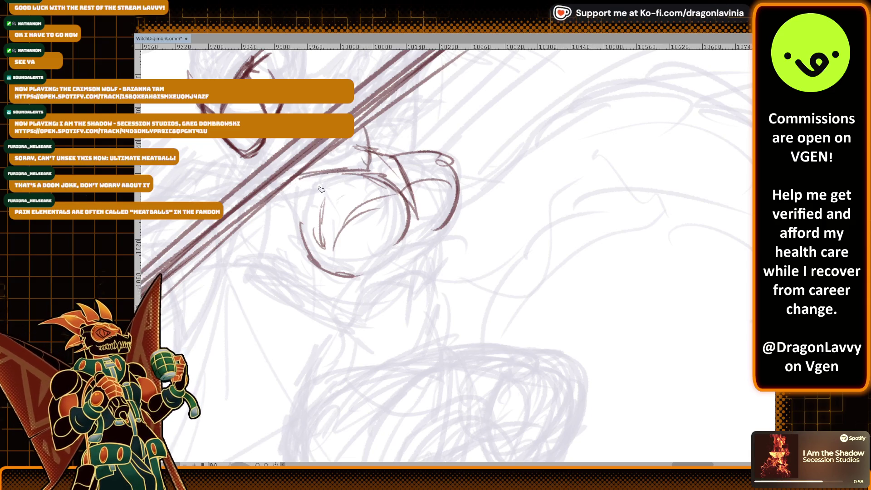
Step: Ink the torso's right side and the curved underside of the chest
scroll(329, 181, down, 5)
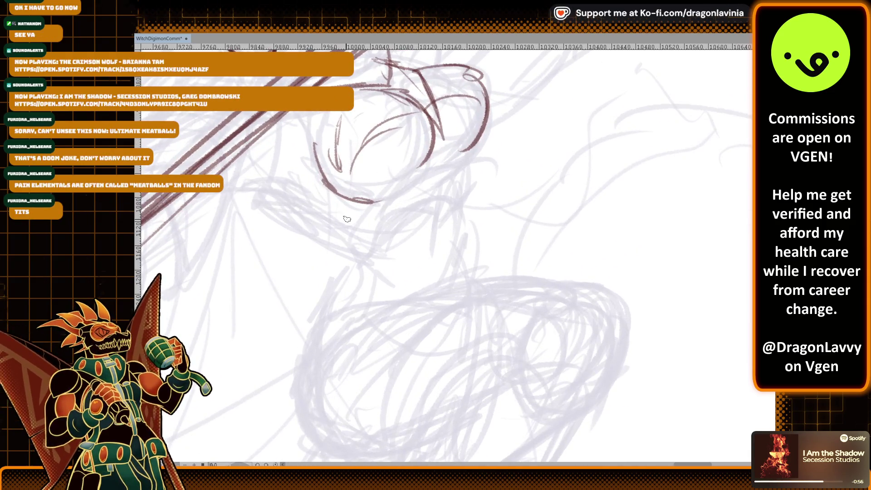
mouse_move(330, 187)
mouse_down()
mouse_move(316, 220)
mouse_move(320, 240)
mouse_up()
drag(341, 196, 334, 245)
drag(344, 199, 350, 209)
drag(474, 146, 462, 199)
drag(362, 252, 405, 202)
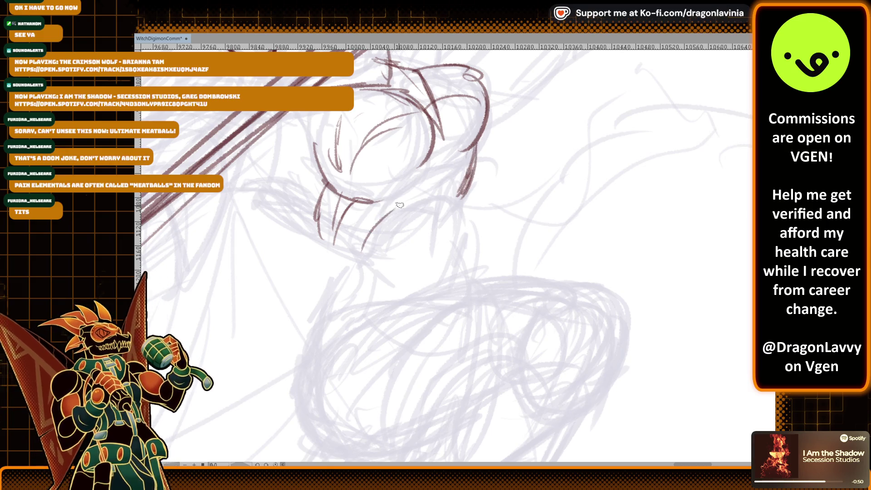
drag(358, 268, 449, 195)
mouse_move(358, 201)
mouse_down()
mouse_move(429, 159)
mouse_move(469, 154)
mouse_move(427, 149)
mouse_move(411, 175)
mouse_up()
mouse_move(421, 143)
mouse_down()
mouse_move(413, 150)
mouse_move(440, 121)
mouse_move(456, 136)
mouse_up()
Step: Add strokes at the torso top, reinforce its lower curve, and draw the long waist line
scroll(472, 78, down, 2)
drag(450, 131, 444, 174)
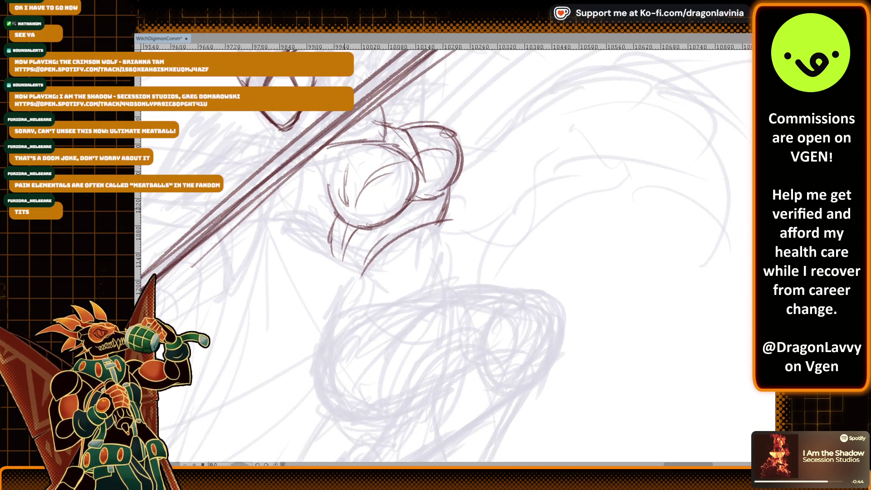
scroll(361, 263, up, 2)
mouse_move(345, 255)
mouse_down()
mouse_move(417, 196)
mouse_move(458, 176)
mouse_up()
mouse_move(350, 236)
mouse_down()
mouse_move(321, 250)
mouse_move(345, 265)
mouse_move(307, 334)
mouse_up()
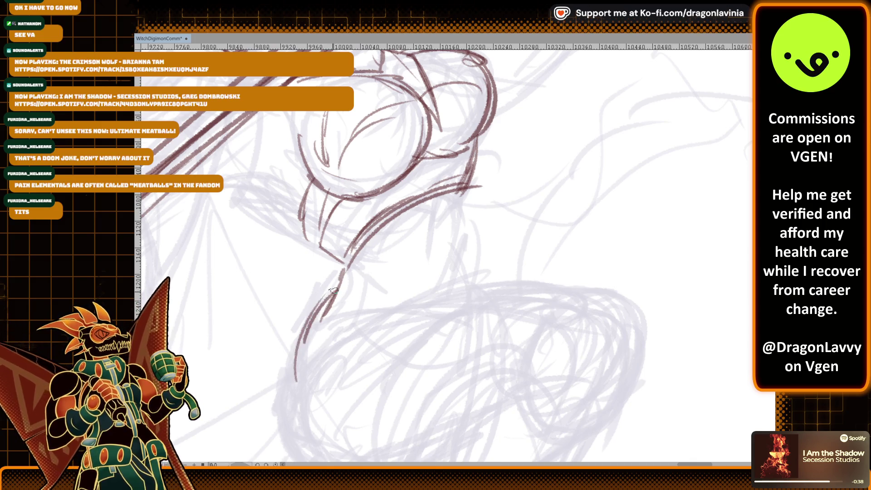
Step: Add lines and hatching along the torso side and darken the lower torso
scroll(307, 334, down, 5)
mouse_move(260, 353)
mouse_down()
mouse_move(270, 352)
mouse_move(291, 306)
mouse_move(338, 257)
mouse_move(333, 266)
mouse_up()
scroll(333, 267, up, 2)
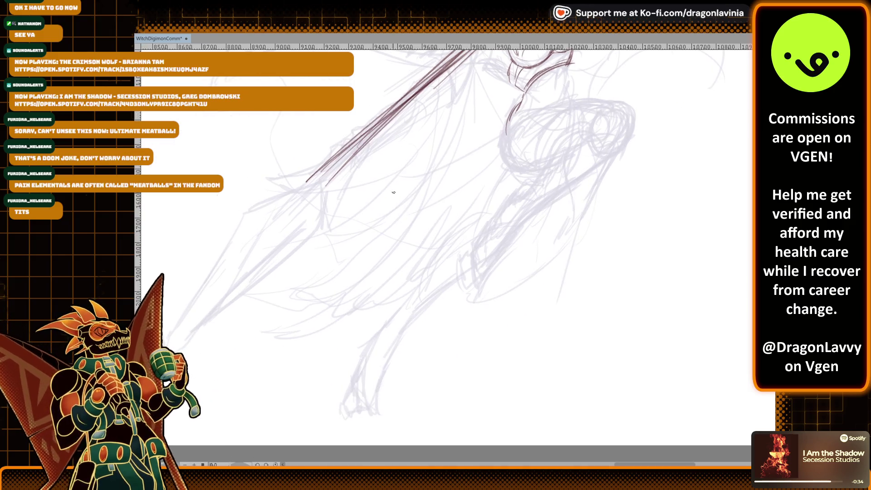
scroll(332, 267, down, 2)
drag(282, 302, 323, 283)
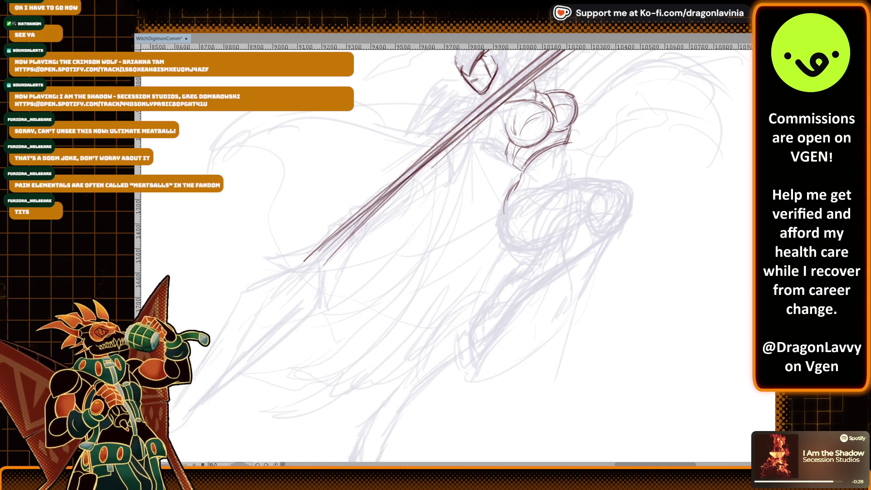
scroll(426, 196, up, 2)
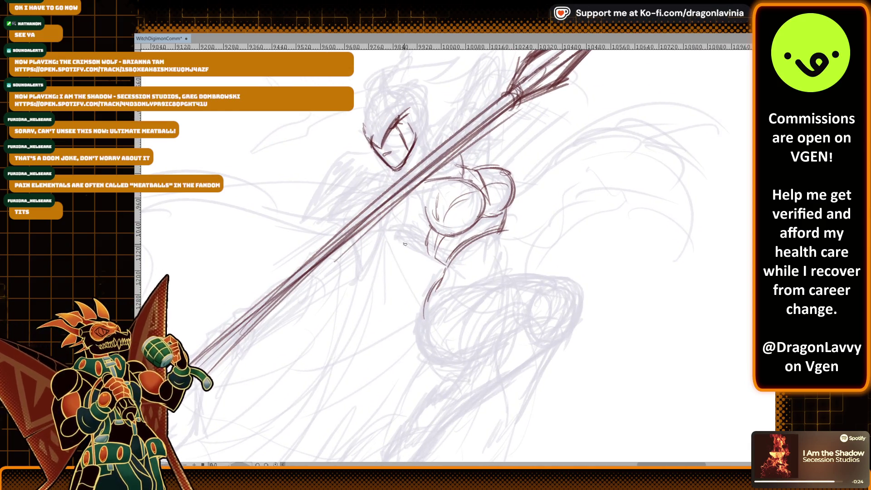
scroll(524, 248, up, 2)
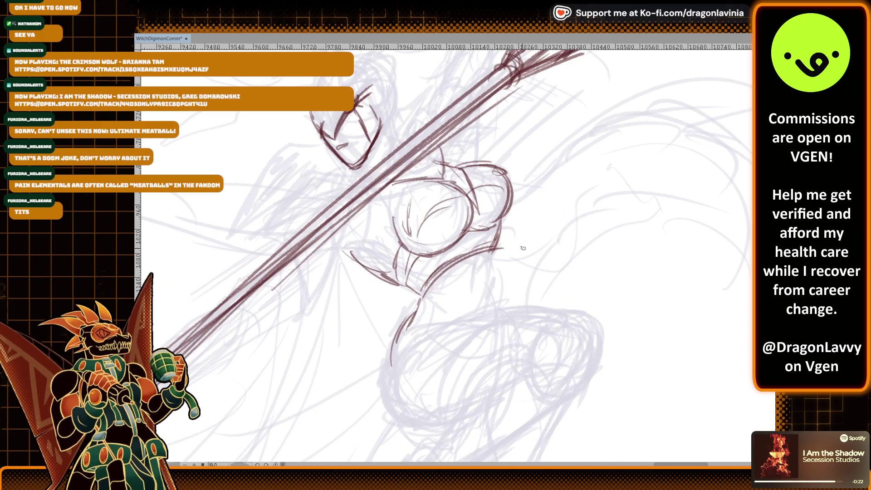
drag(501, 286, 483, 222)
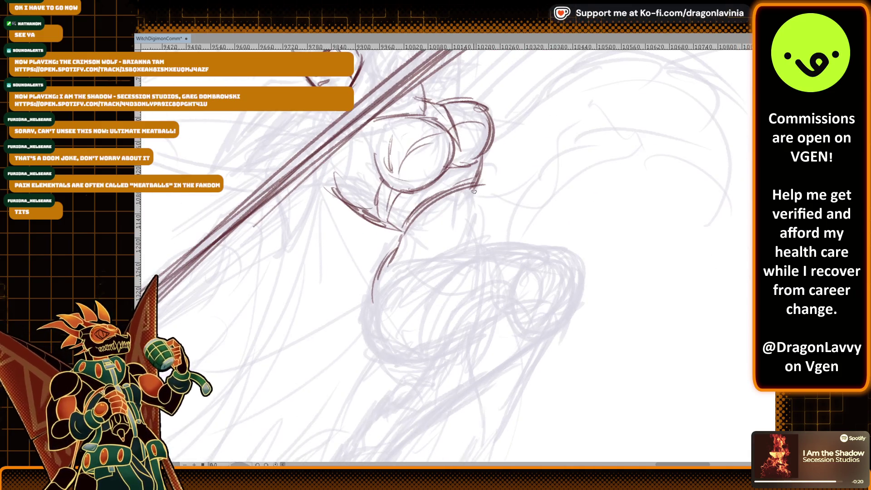
drag(400, 230, 381, 262)
mouse_move(338, 177)
mouse_down()
mouse_move(349, 198)
mouse_move(390, 221)
mouse_up()
drag(407, 187, 385, 227)
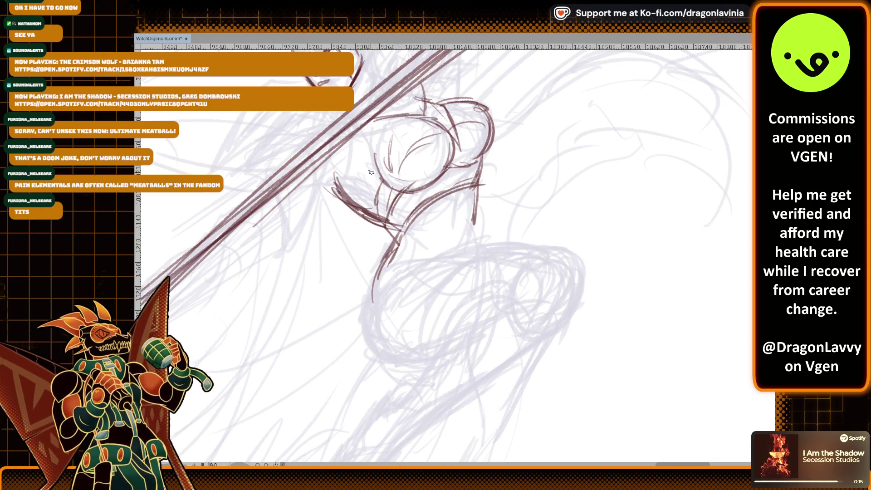
Step: Draw the shoulder line, arc the chest's left side, and add a loop at the shoulder top
scroll(376, 154, up, 2)
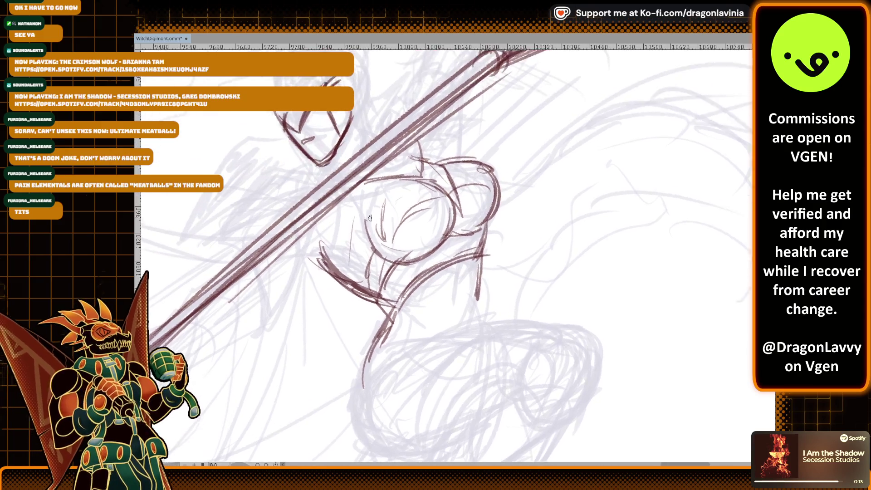
drag(368, 175, 448, 169)
drag(420, 134, 475, 228)
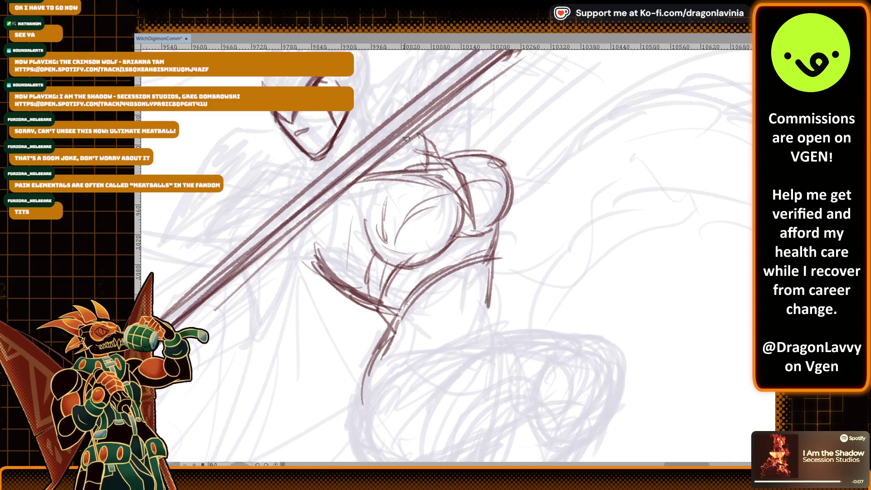
mouse_move(358, 175)
mouse_down()
mouse_move(356, 202)
mouse_move(333, 200)
mouse_move(358, 243)
mouse_up()
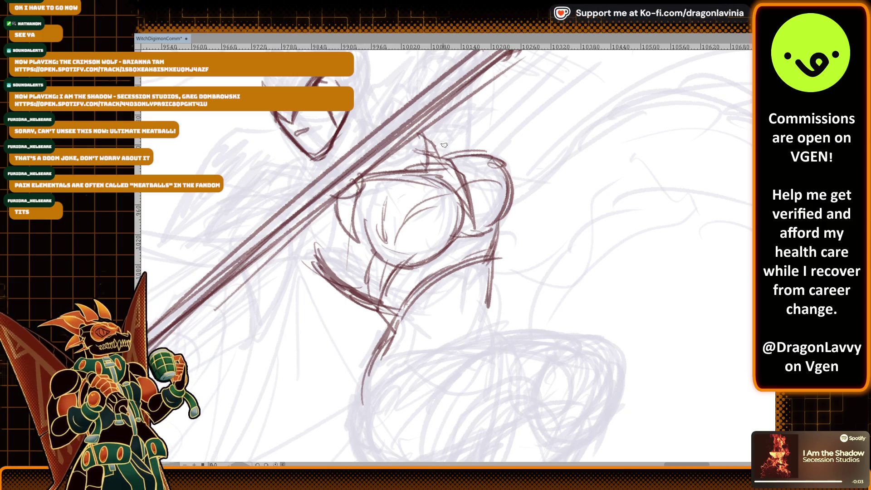
drag(430, 132, 443, 152)
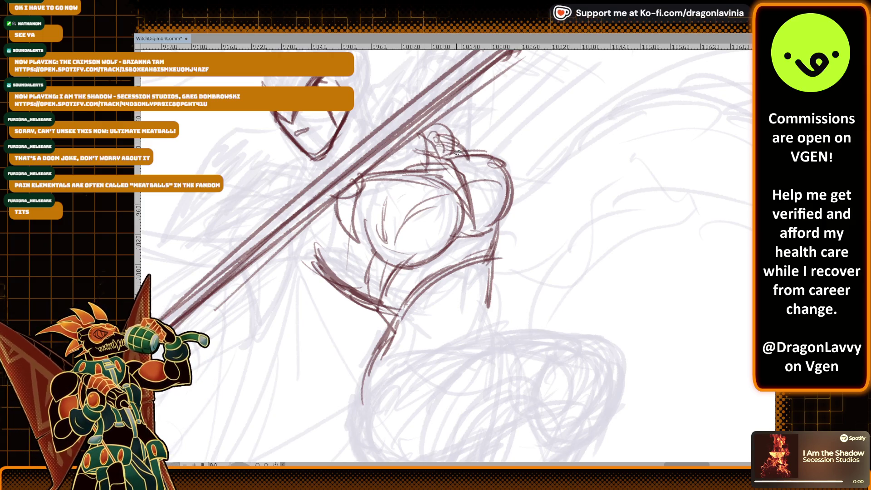
scroll(405, 131, down, 5)
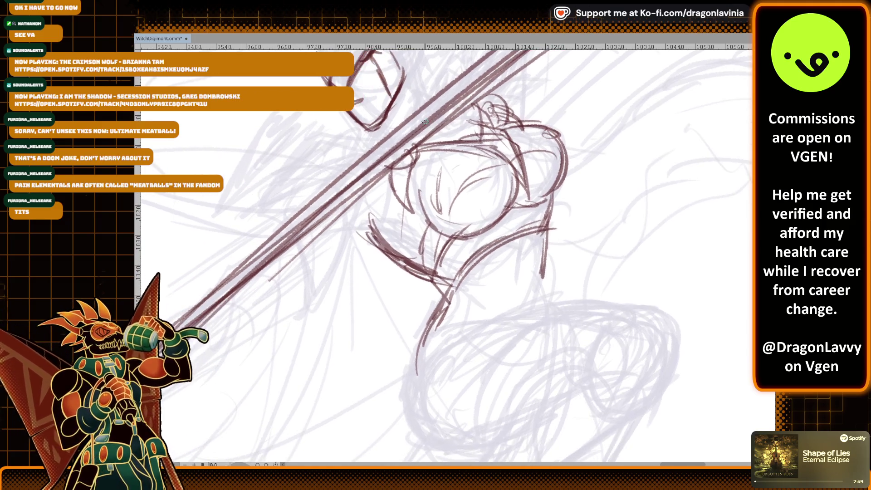
scroll(442, 125, up, 5)
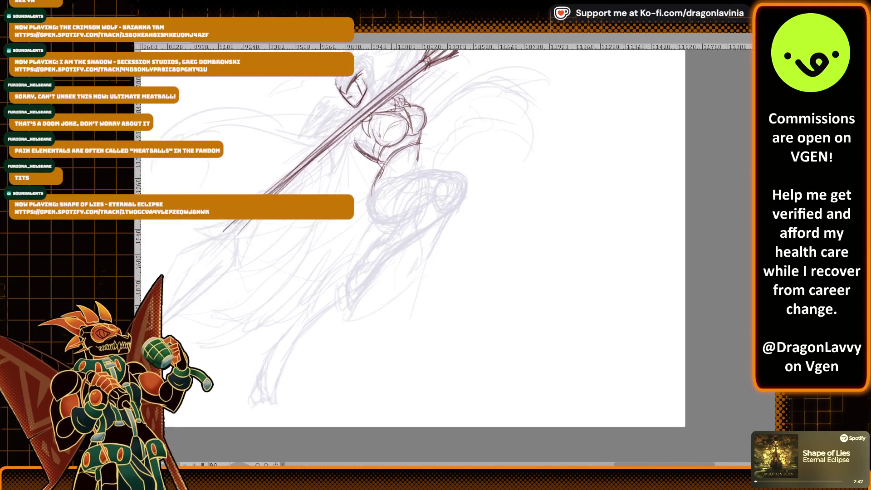
Step: Draw the thigh's upper curve around to the knee and the lower leg lines
mouse_move(264, 194)
mouse_down()
mouse_move(291, 159)
mouse_move(372, 133)
mouse_move(450, 129)
mouse_up()
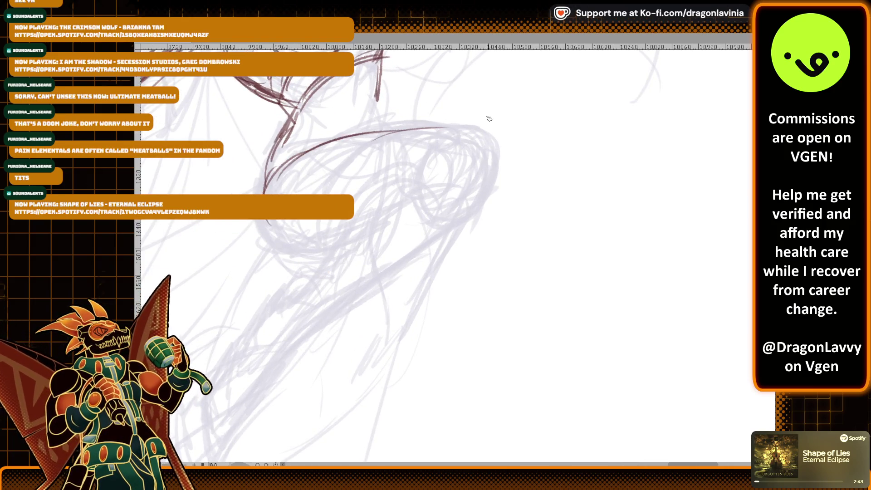
drag(470, 130, 481, 208)
mouse_move(444, 179)
mouse_down()
mouse_move(452, 189)
mouse_move(384, 186)
mouse_move(309, 282)
mouse_up()
drag(459, 235, 323, 314)
drag(375, 280, 488, 208)
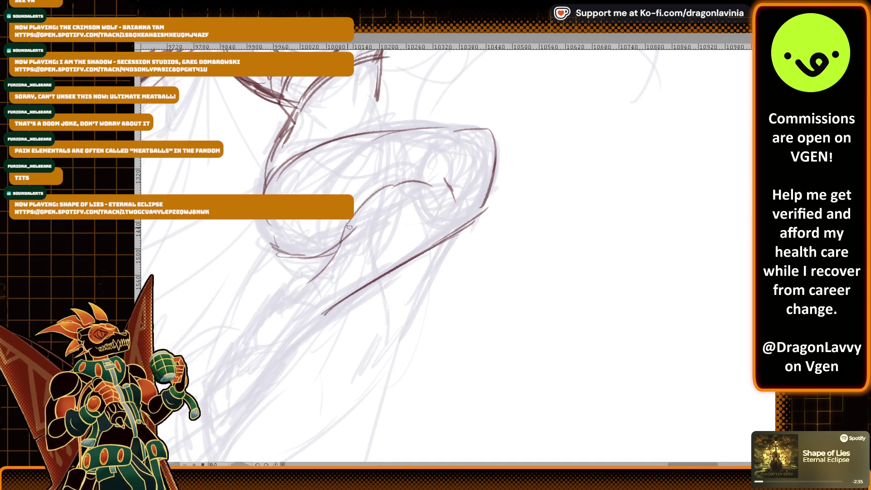
Step: Mark the hip's left edge and add detail lines and a small oval inside the thigh
drag(263, 174, 257, 249)
mouse_move(282, 137)
mouse_down()
mouse_move(257, 193)
mouse_move(284, 256)
mouse_up()
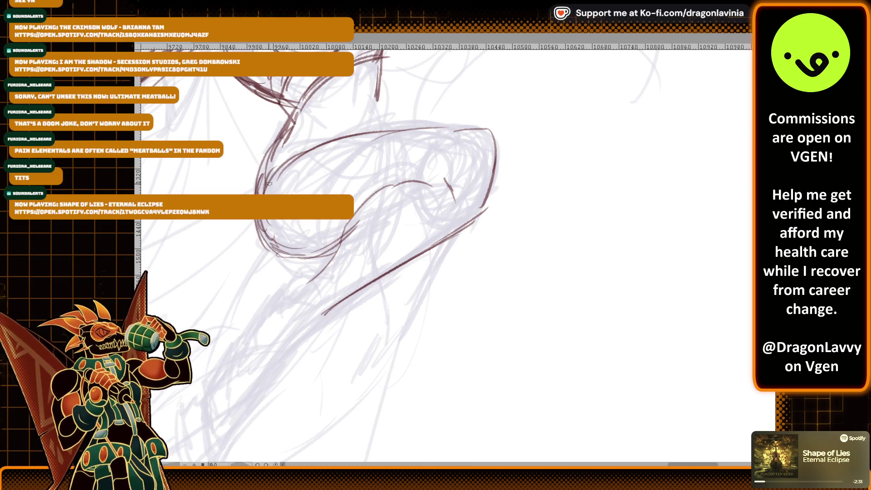
drag(331, 181, 327, 194)
drag(340, 220, 353, 232)
mouse_move(335, 175)
mouse_down()
mouse_move(312, 194)
mouse_move(332, 157)
mouse_move(315, 174)
mouse_up()
drag(318, 161, 309, 165)
scroll(353, 169, down, 5)
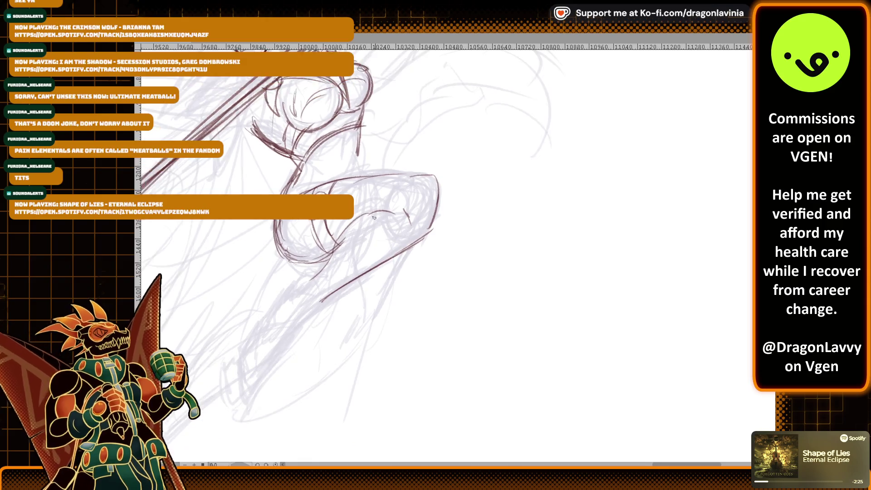
scroll(382, 227, up, 3)
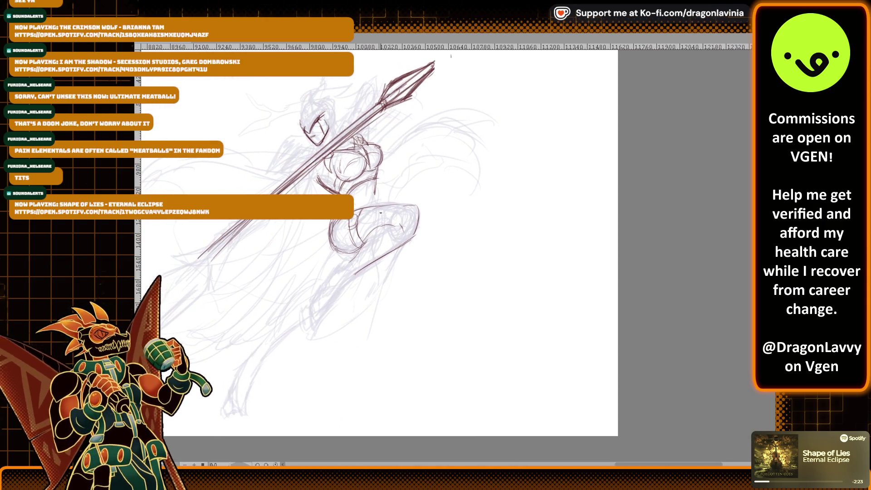
Step: Zoom from the whole canvas in to a close-up of the witch's raised knee
scroll(454, 205, down, 3)
scroll(389, 179, up, 4)
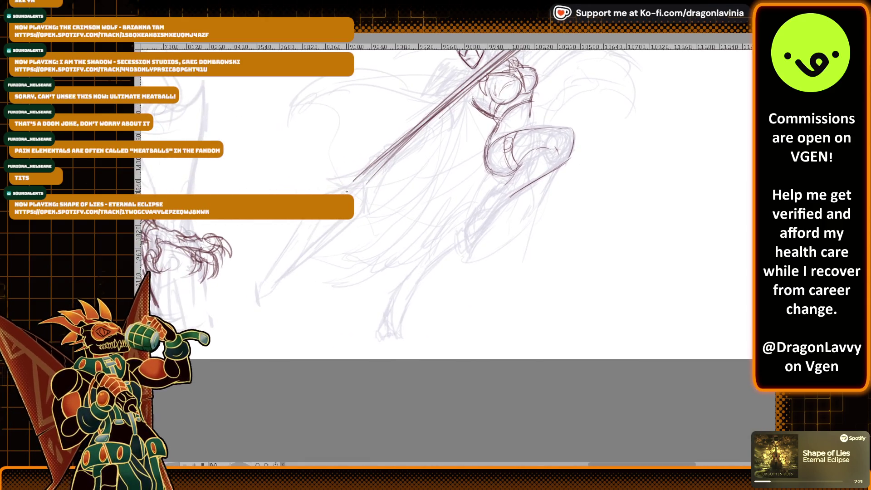
scroll(390, 179, up, 3)
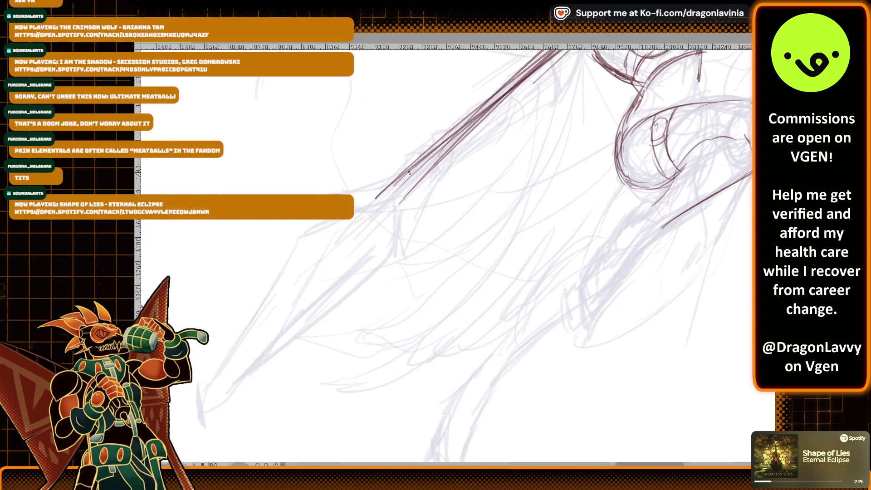
scroll(574, 167, down, 5)
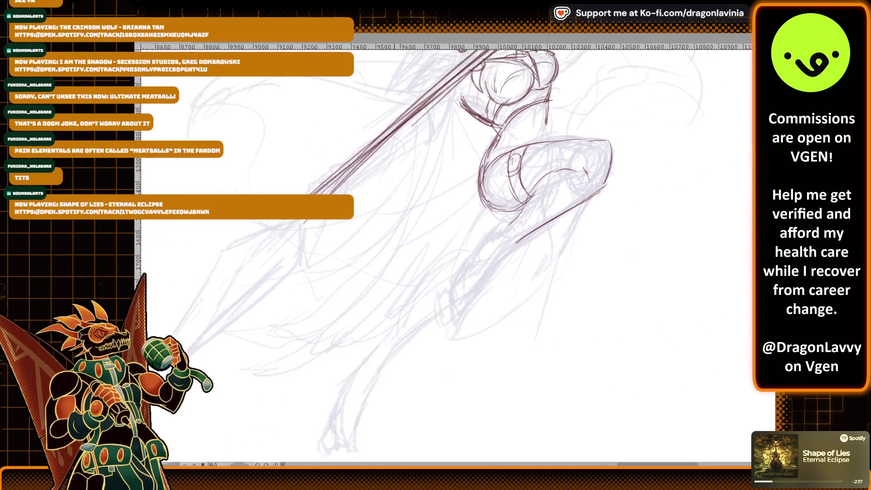
scroll(422, 163, down, 2)
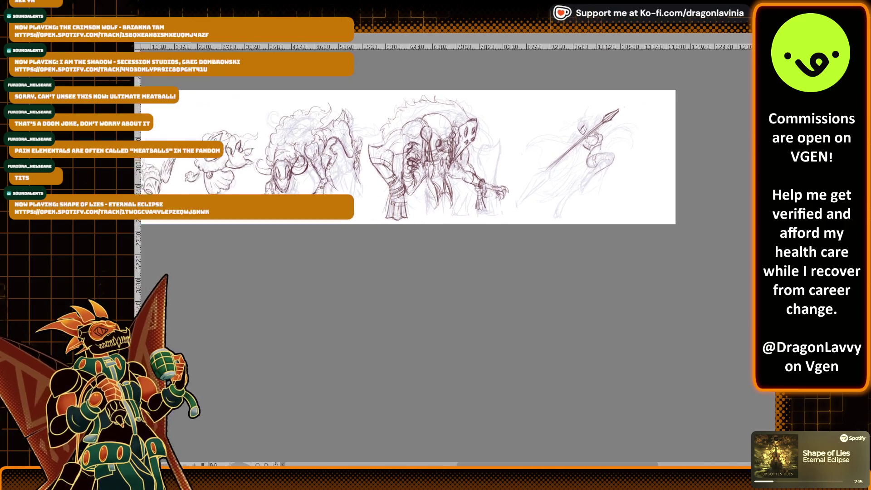
scroll(609, 154, up, 4)
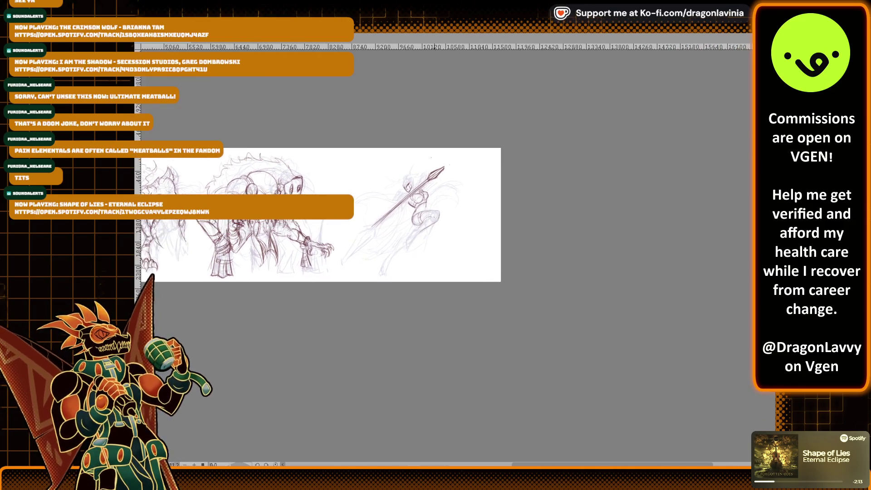
scroll(340, 173, down, 3)
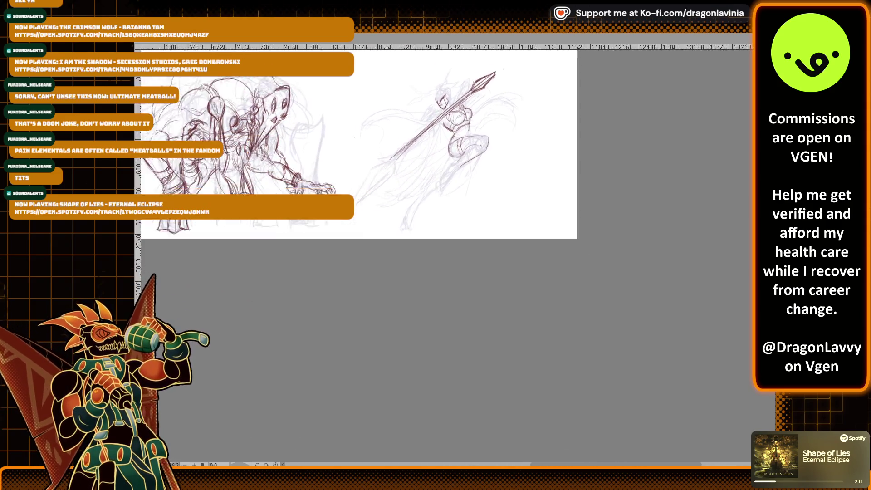
scroll(340, 172, up, 1)
scroll(437, 179, up, 8)
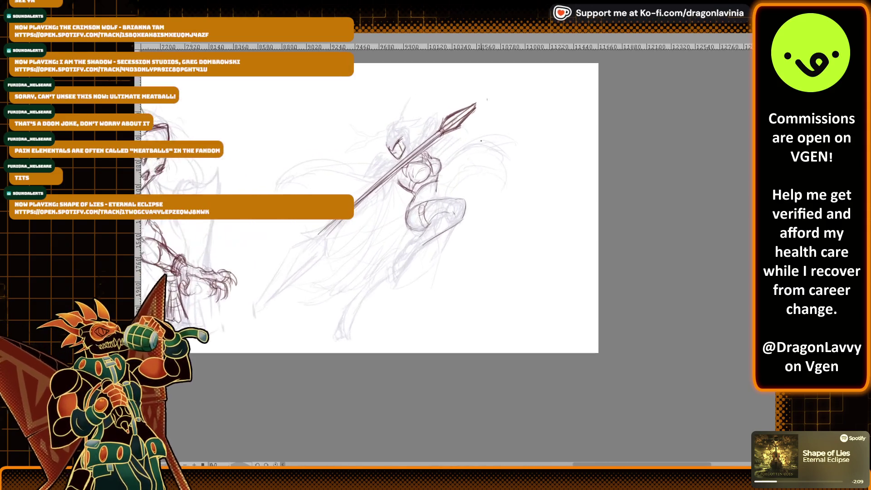
scroll(391, 139, up, 2)
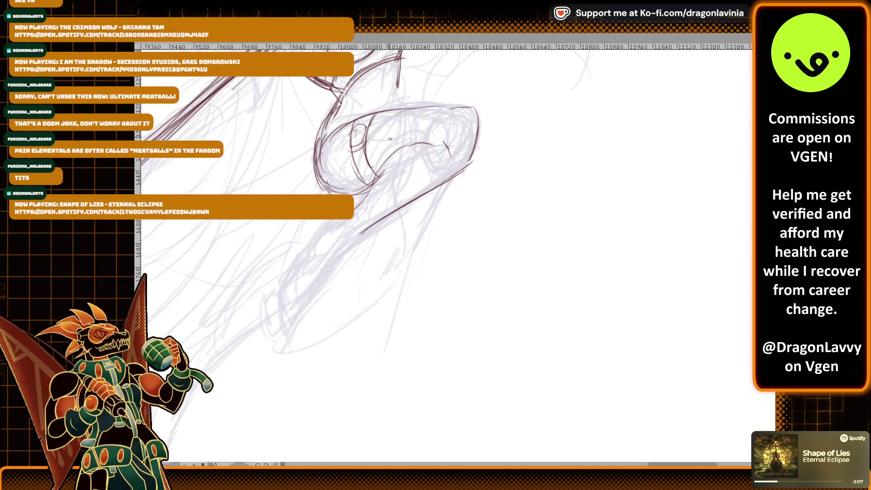
Step: Ink the long shin line running down-left to a pointed foot tip
drag(353, 238, 456, 175)
drag(346, 220, 302, 257)
drag(352, 240, 310, 296)
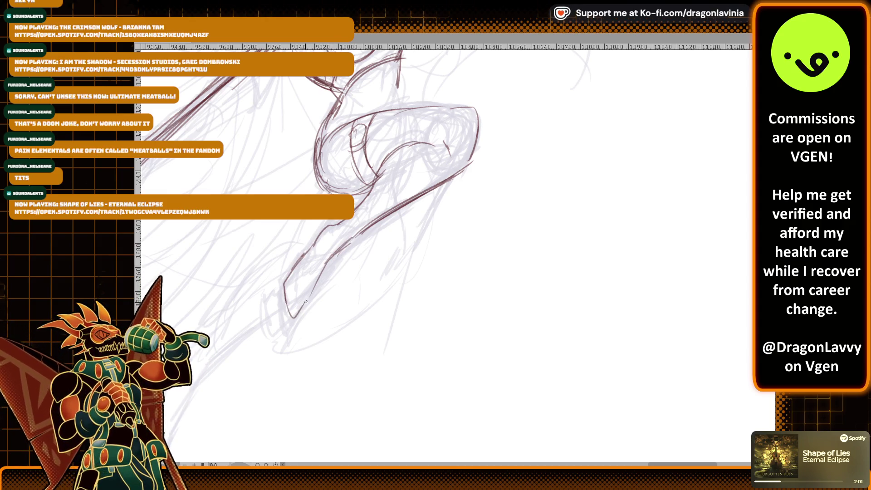
mouse_move(280, 280)
mouse_down()
mouse_move(254, 333)
mouse_move(261, 352)
mouse_move(302, 302)
mouse_up()
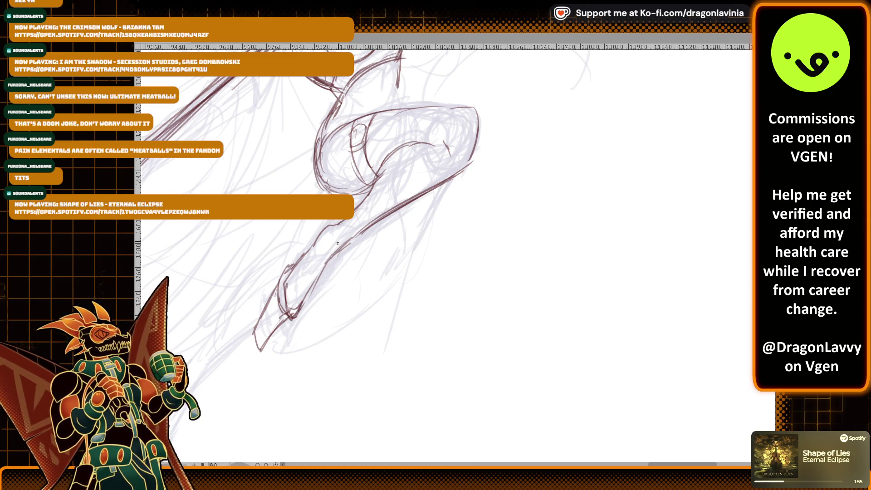
Step: Ink dark red strokes over the raised knee and along its left edge
mouse_move(380, 167)
mouse_down()
mouse_move(410, 112)
mouse_move(372, 172)
mouse_up()
drag(377, 165, 419, 112)
drag(399, 127, 424, 104)
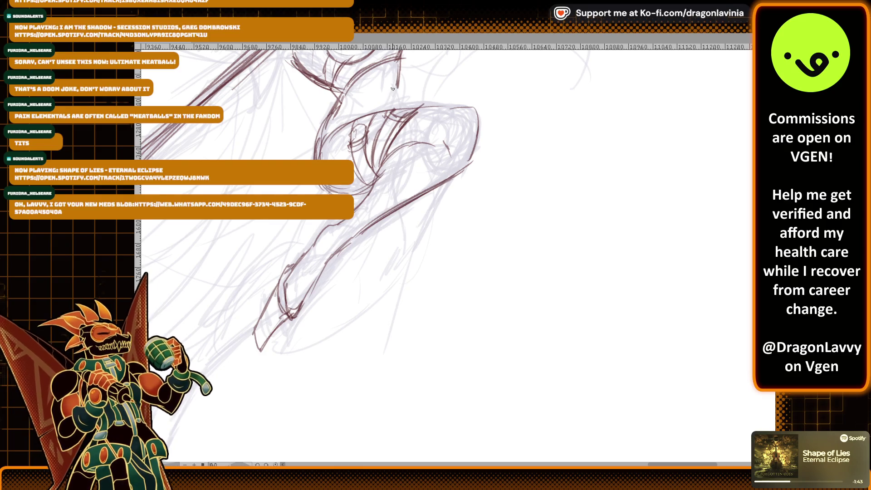
scroll(393, 89, up, 3)
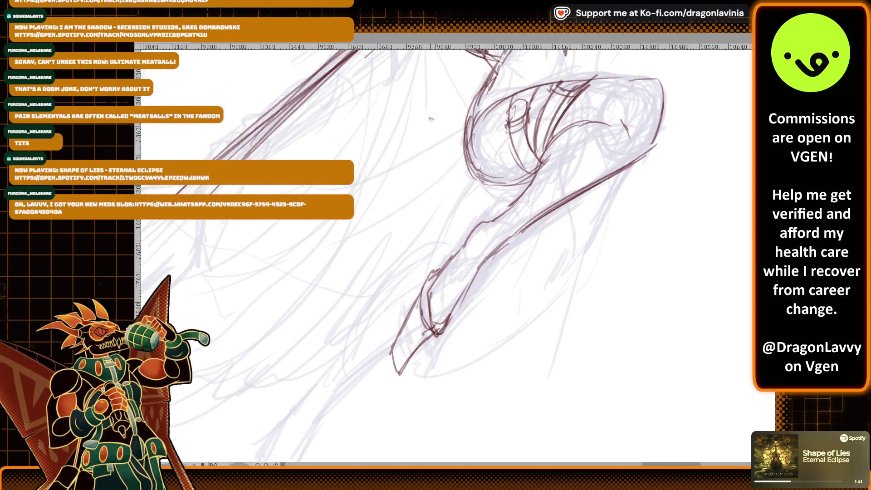
mouse_move(457, 119)
mouse_down()
mouse_move(492, 82)
mouse_move(491, 112)
mouse_move(453, 145)
mouse_up()
drag(454, 154, 498, 119)
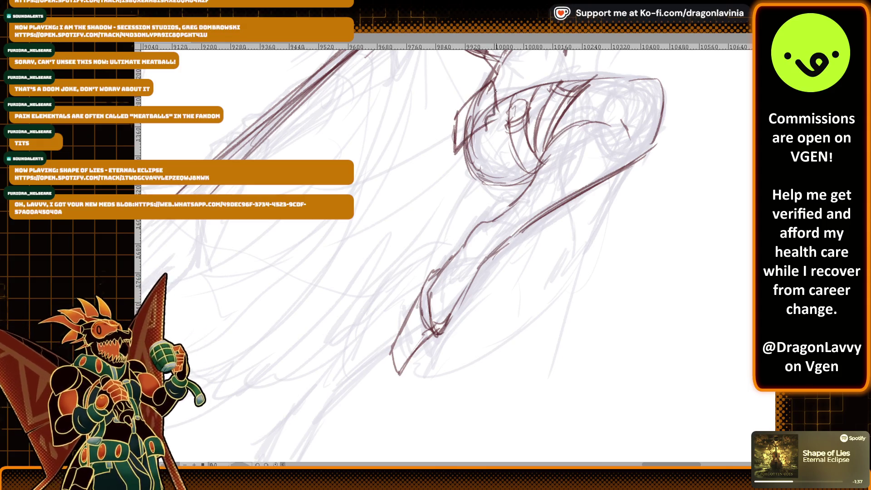
scroll(486, 147, down, 3)
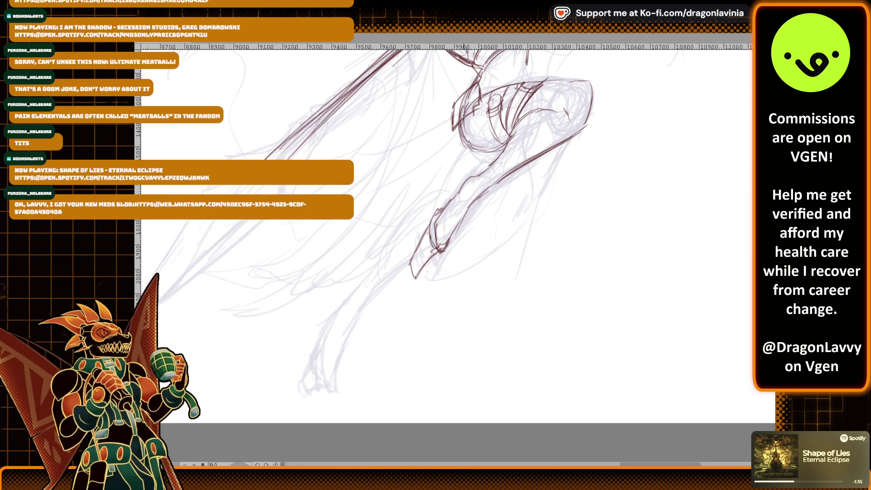
Step: Draw and darken the shin's front contour and the knee's left side
mouse_move(450, 114)
mouse_down()
mouse_move(426, 174)
mouse_move(428, 166)
mouse_up()
drag(443, 128, 426, 164)
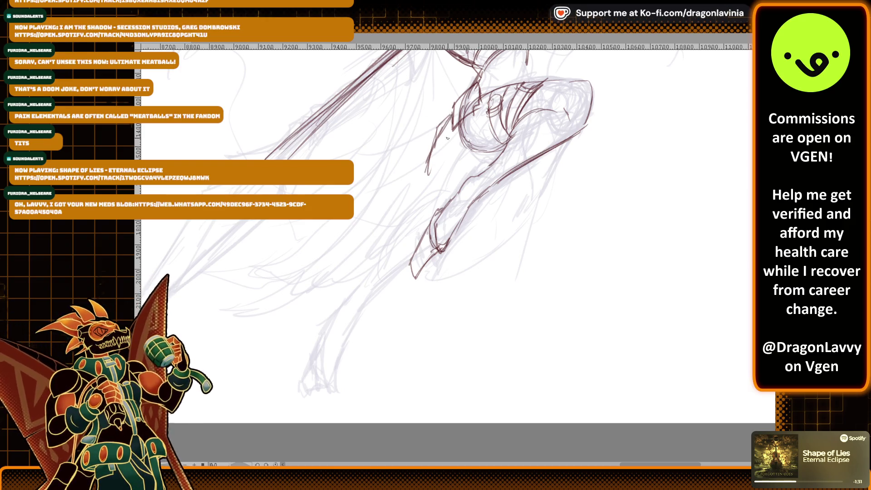
drag(453, 130, 430, 175)
drag(435, 144, 426, 191)
drag(463, 150, 438, 174)
drag(470, 121, 464, 153)
drag(477, 112, 462, 159)
drag(429, 193, 443, 172)
mouse_move(469, 152)
mouse_down()
mouse_move(442, 171)
mouse_move(411, 243)
mouse_up()
Step: Sweep long calf and foot curves down from the shin toward the foot
mouse_move(423, 178)
mouse_down()
mouse_move(366, 236)
mouse_move(272, 236)
mouse_move(247, 254)
mouse_up()
drag(260, 267, 250, 289)
mouse_move(287, 243)
mouse_down()
mouse_move(253, 295)
mouse_move(255, 326)
mouse_up()
drag(304, 269, 268, 304)
drag(380, 250, 305, 273)
drag(442, 182, 343, 265)
drag(444, 169, 416, 217)
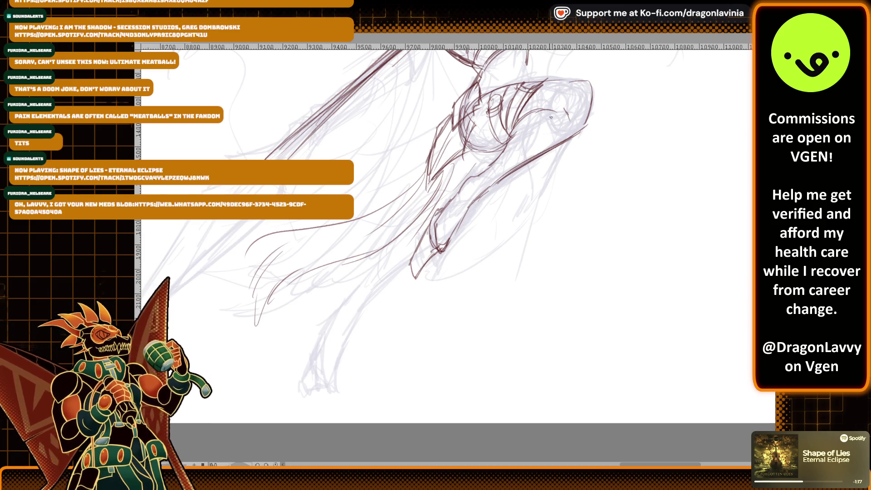
Step: Add dark hatch strokes around the knee top, across the thigh and along the inner knee
scroll(556, 113, up, 2)
drag(556, 113, 490, 159)
drag(448, 135, 516, 119)
drag(419, 142, 521, 116)
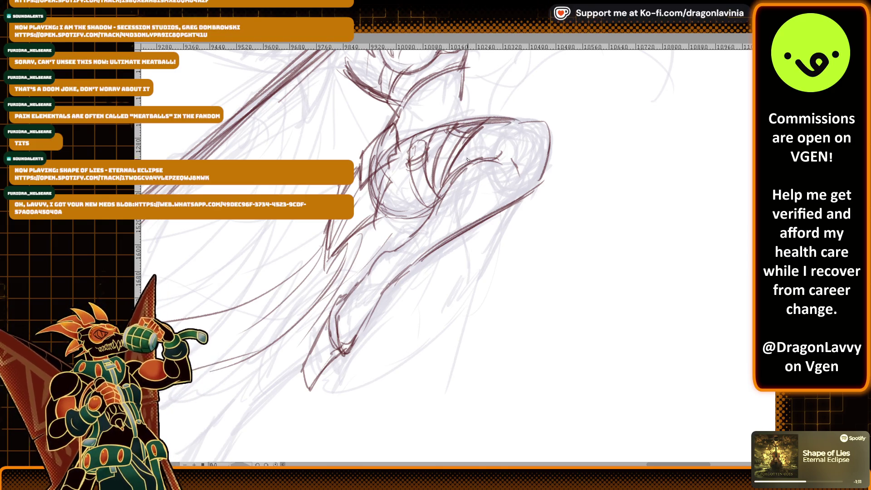
drag(458, 122, 432, 195)
drag(468, 127, 446, 191)
mouse_move(433, 130)
mouse_down()
mouse_move(421, 193)
mouse_move(408, 177)
mouse_up()
drag(418, 149, 412, 204)
drag(427, 139, 416, 197)
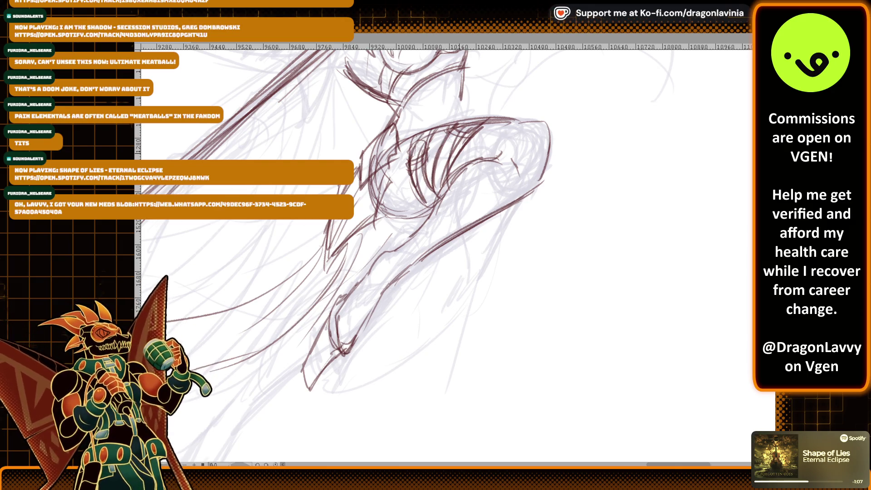
scroll(461, 154, up, 1)
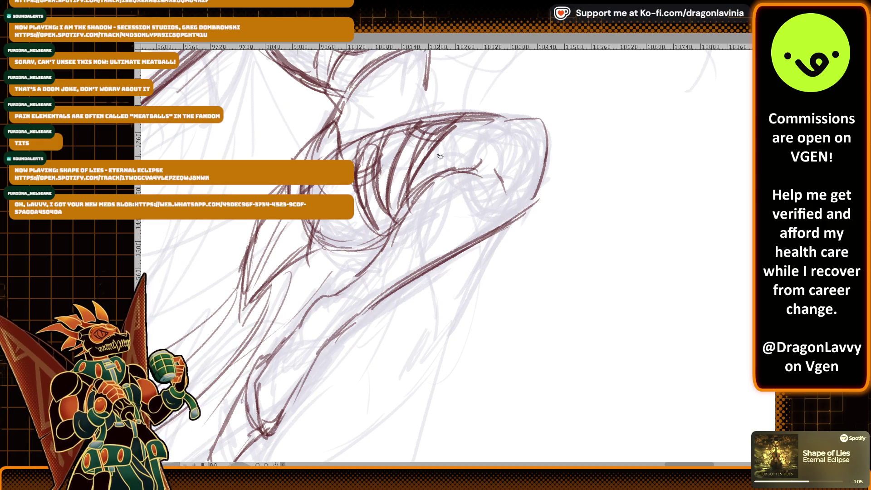
Step: Zoom in closer on the witch's raised knee for detail work
scroll(440, 156, up, 1)
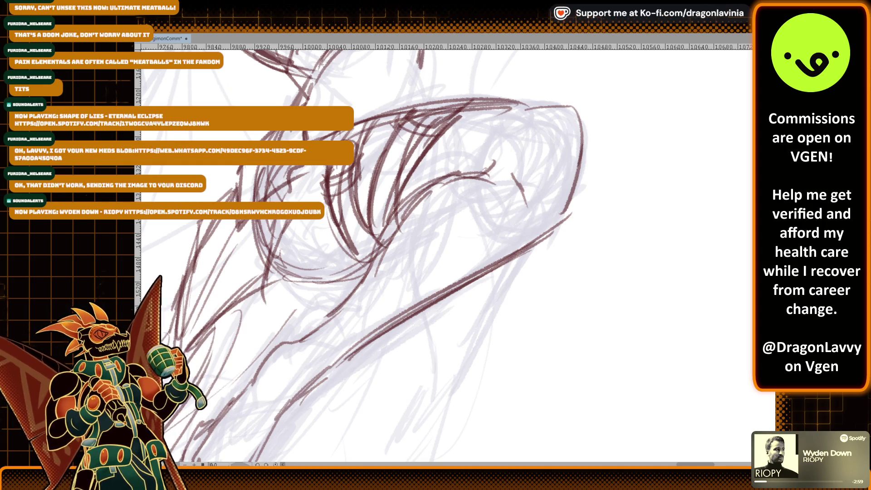
Step: Erase the messy knee strokes and redraw the curved knee contour
mouse_move(336, 200)
mouse_down()
mouse_move(363, 155)
mouse_move(426, 141)
mouse_move(336, 227)
mouse_move(383, 171)
mouse_move(350, 236)
mouse_move(386, 159)
mouse_up()
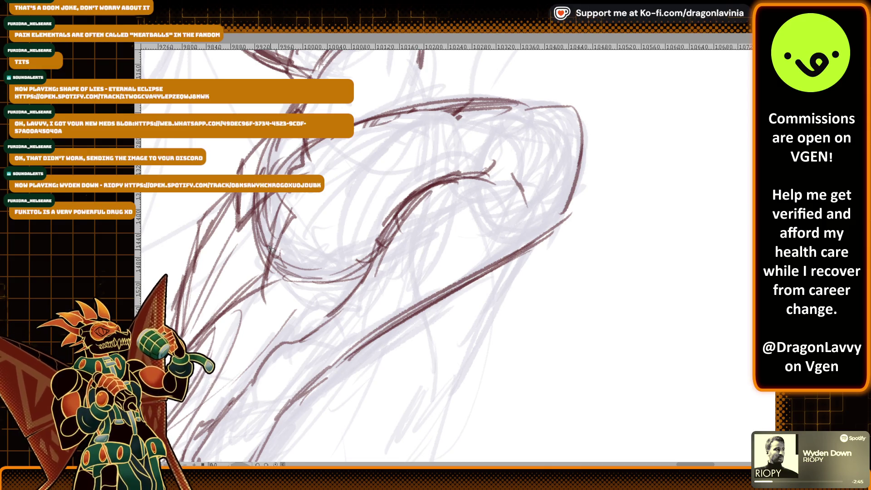
mouse_move(346, 146)
mouse_down()
mouse_move(363, 224)
mouse_move(381, 236)
mouse_up()
mouse_move(367, 122)
mouse_down()
mouse_move(361, 150)
mouse_move(402, 219)
mouse_up()
mouse_move(366, 159)
mouse_down()
mouse_move(351, 146)
mouse_move(362, 127)
mouse_move(353, 156)
mouse_move(361, 159)
mouse_up()
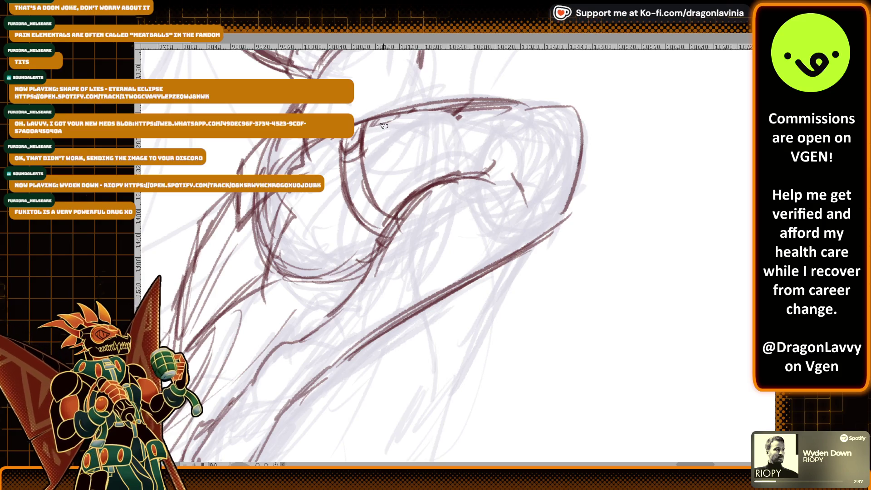
drag(367, 124, 376, 165)
drag(401, 204, 371, 158)
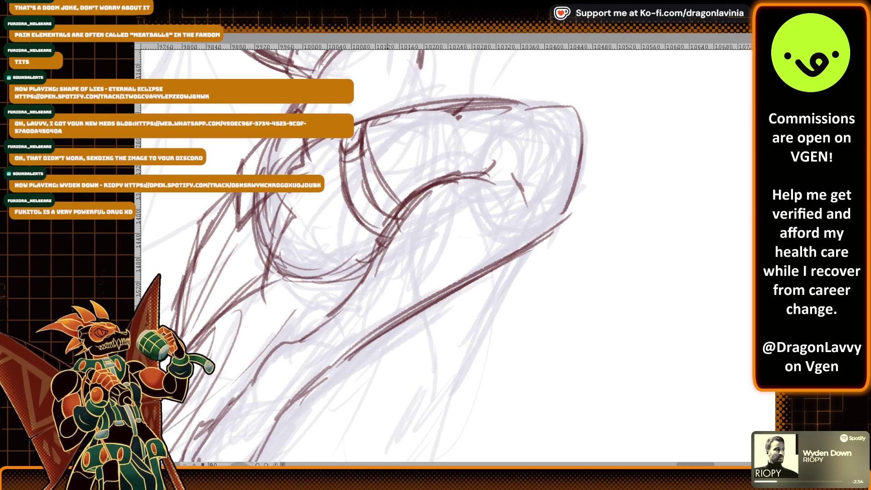
drag(384, 116, 411, 193)
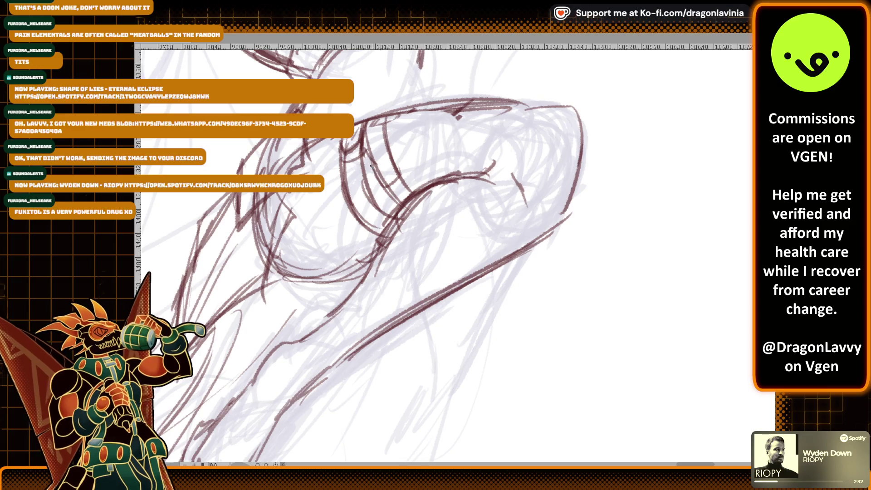
Step: Draw curves down from the knee top and ink the upper thigh's top edge
drag(445, 117, 422, 158)
mouse_move(463, 94)
mouse_down()
mouse_move(407, 193)
mouse_move(415, 191)
mouse_up()
drag(431, 183, 439, 165)
mouse_move(518, 104)
mouse_down()
mouse_move(447, 177)
mouse_move(462, 154)
mouse_up()
scroll(424, 118, down, 3)
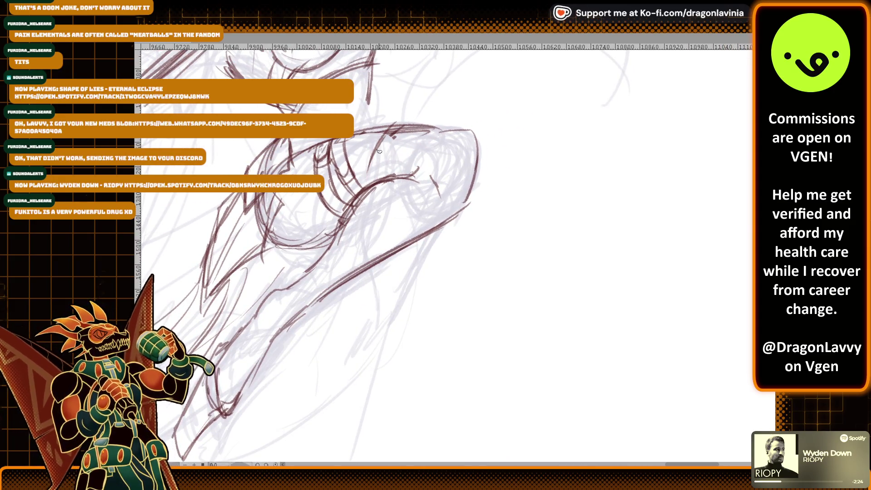
mouse_move(381, 122)
mouse_down()
mouse_move(365, 177)
mouse_move(372, 182)
mouse_up()
drag(387, 137, 374, 167)
drag(333, 145, 459, 128)
drag(347, 231, 398, 92)
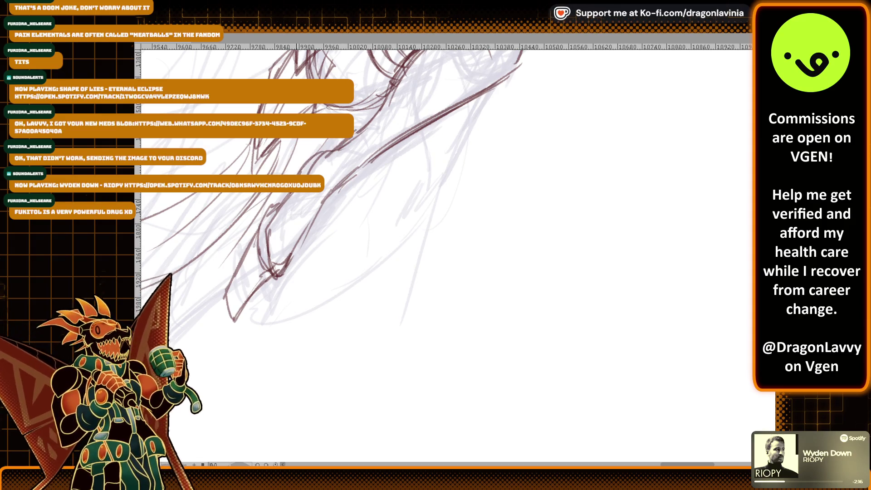
Step: Draw the shin line with an ankle curve and add strokes around the knee front
mouse_move(343, 172)
mouse_down()
mouse_move(314, 206)
mouse_move(281, 205)
mouse_move(305, 222)
mouse_move(295, 246)
mouse_up()
scroll(304, 227, up, 2)
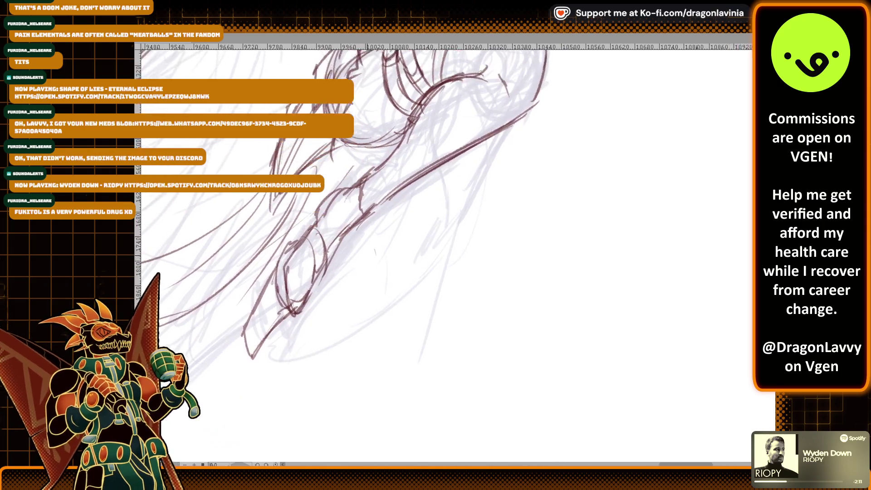
scroll(378, 249, down, 3)
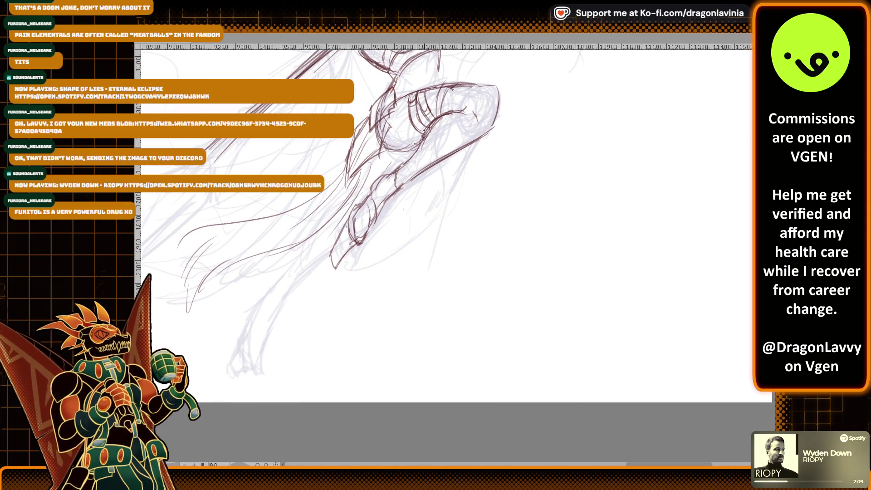
mouse_move(402, 104)
mouse_down()
mouse_move(427, 124)
mouse_move(393, 143)
mouse_move(361, 186)
mouse_up()
mouse_move(375, 150)
mouse_down()
mouse_move(358, 189)
mouse_move(357, 231)
mouse_up()
scroll(427, 133, up, 2)
Step: Darken the lower shin and lower leg outlines just below the knee
mouse_move(388, 198)
mouse_down()
mouse_move(360, 197)
mouse_move(344, 236)
mouse_move(397, 196)
mouse_up()
drag(445, 227, 477, 189)
scroll(479, 120, up, 2)
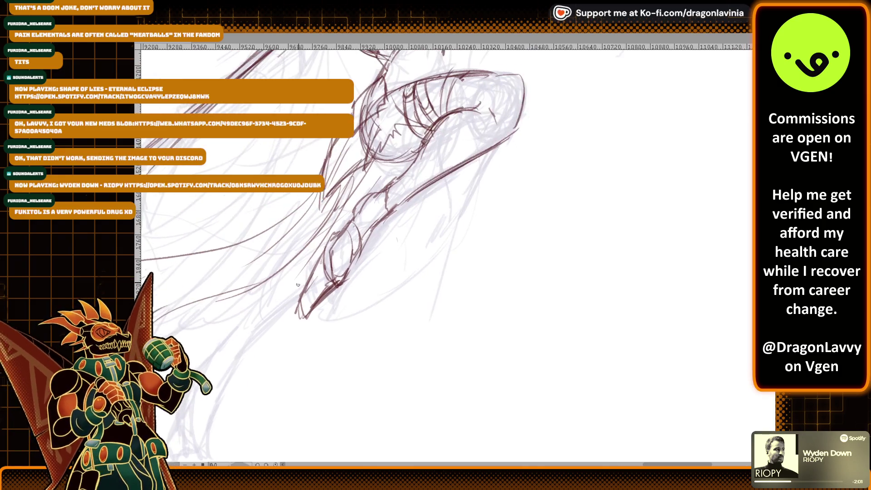
scroll(429, 152, down, 3)
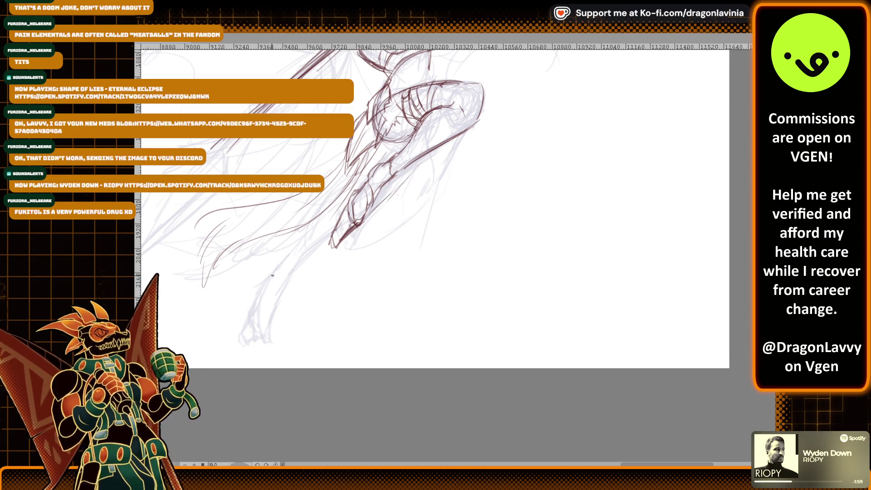
mouse_move(325, 217)
mouse_down()
mouse_move(291, 251)
mouse_move(285, 277)
mouse_move(299, 241)
mouse_up()
drag(344, 200, 320, 214)
drag(371, 159, 280, 268)
Step: Extend the shin lines down to the foot's pointed tip
scroll(351, 171, up, 2)
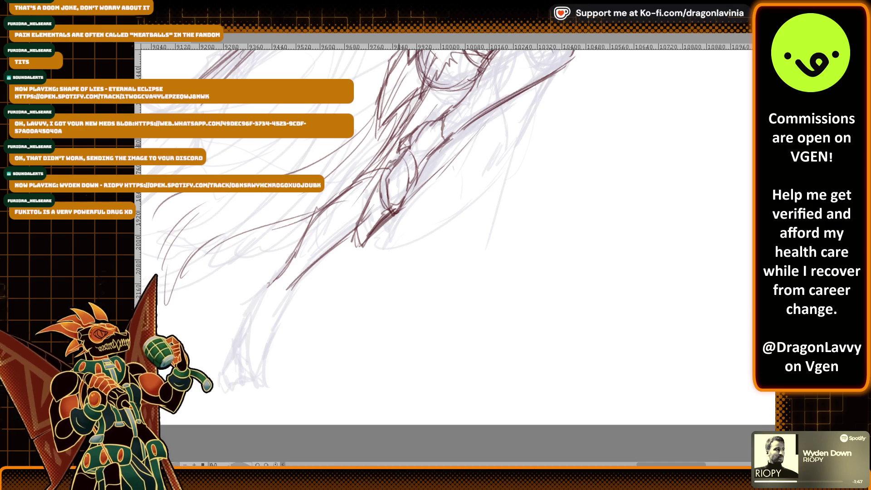
drag(420, 99, 432, 67)
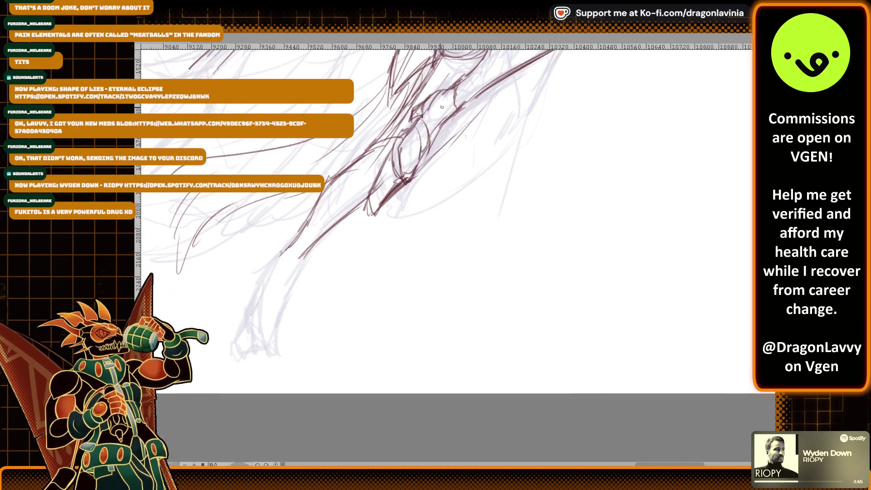
drag(295, 270, 268, 331)
mouse_move(268, 275)
mouse_down()
mouse_move(251, 304)
mouse_move(248, 345)
mouse_up()
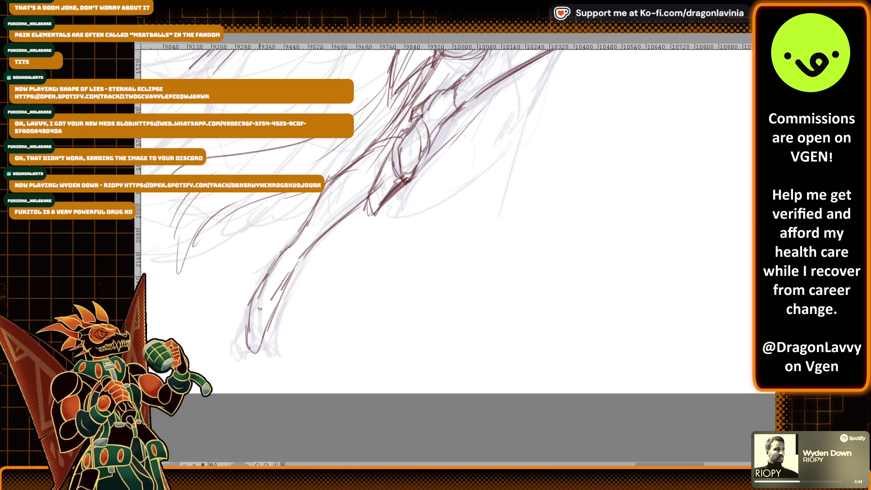
mouse_move(246, 314)
mouse_down()
mouse_move(221, 372)
mouse_move(253, 349)
mouse_up()
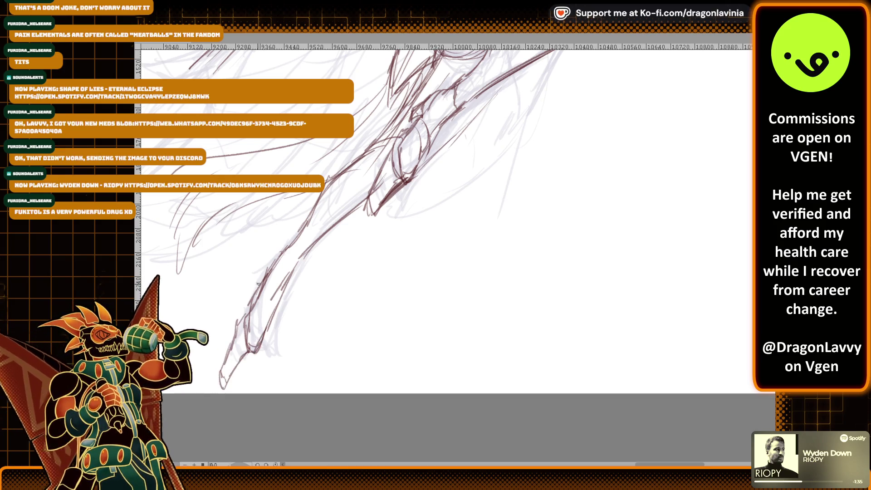
scroll(293, 242, up, 10)
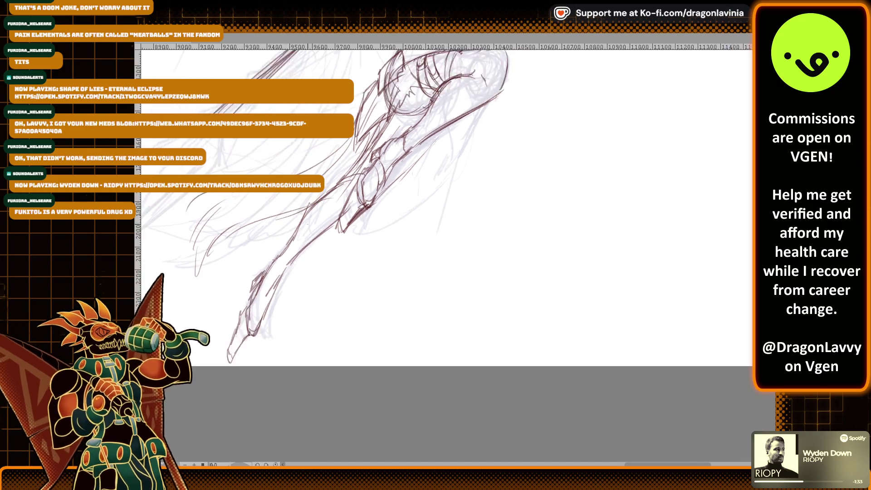
Step: Sketch lines left of the face, across the spear arm and beside the torso
scroll(407, 223, up, 3)
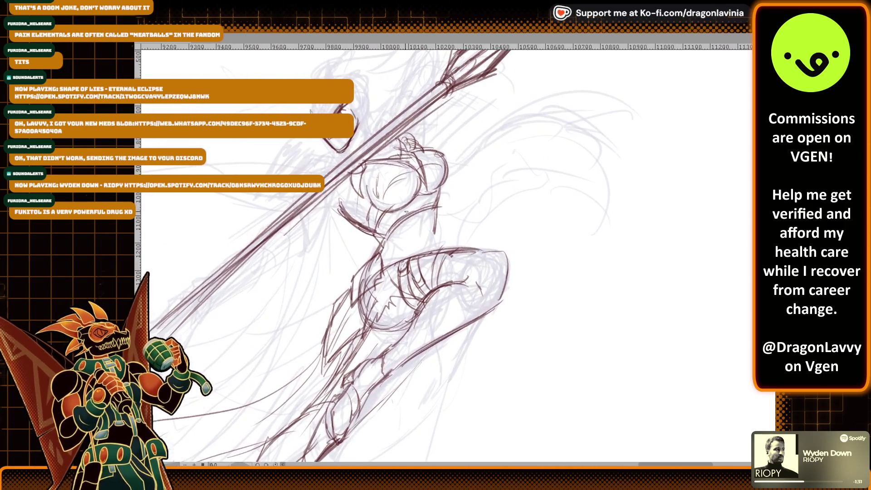
scroll(406, 223, up, 3)
scroll(463, 134, up, 1)
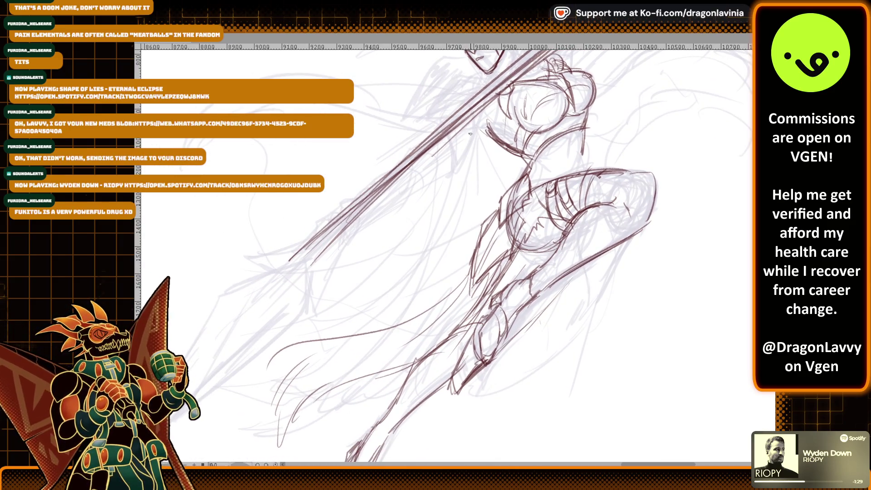
scroll(449, 123, up, 3)
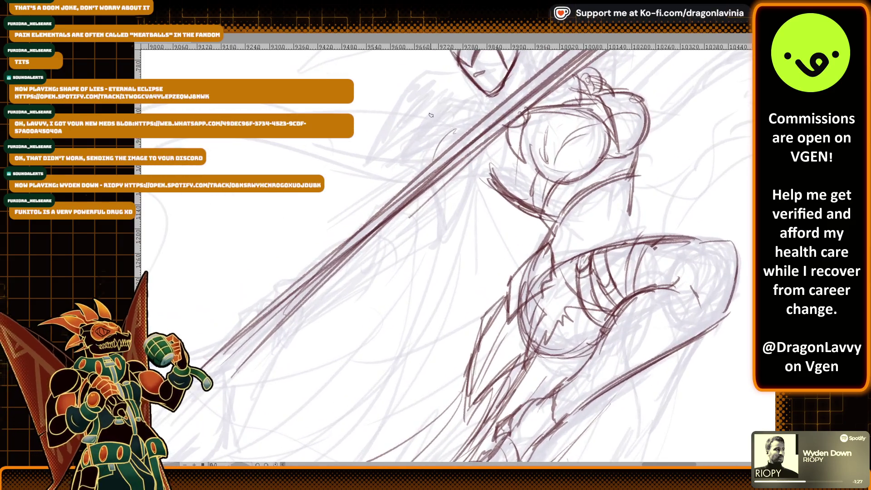
drag(480, 82, 432, 133)
drag(394, 176, 472, 132)
mouse_move(411, 94)
mouse_down()
mouse_move(370, 157)
mouse_move(423, 141)
mouse_up()
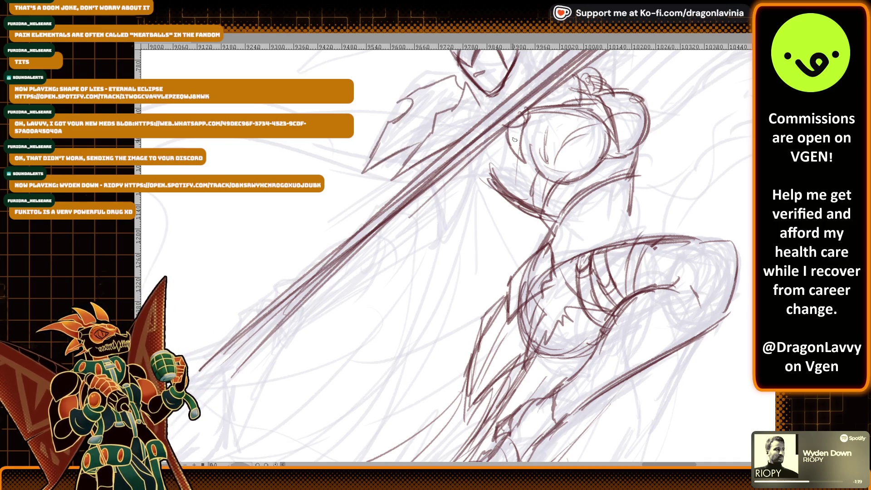
Step: Add short strokes below the face, at the neck and around the torso
drag(523, 135, 425, 152)
mouse_move(497, 101)
mouse_down()
mouse_move(429, 114)
mouse_move(443, 73)
mouse_up()
mouse_move(397, 180)
mouse_down()
mouse_move(420, 209)
mouse_move(442, 196)
mouse_move(418, 142)
mouse_up()
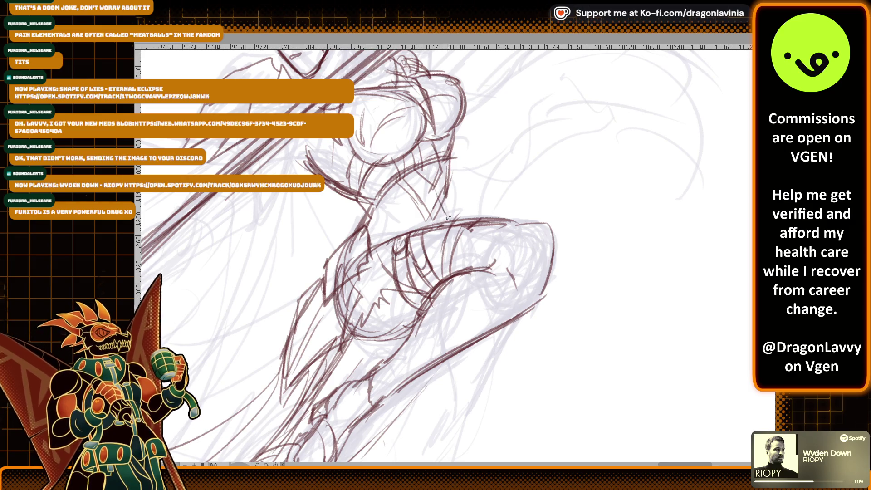
drag(444, 220, 433, 200)
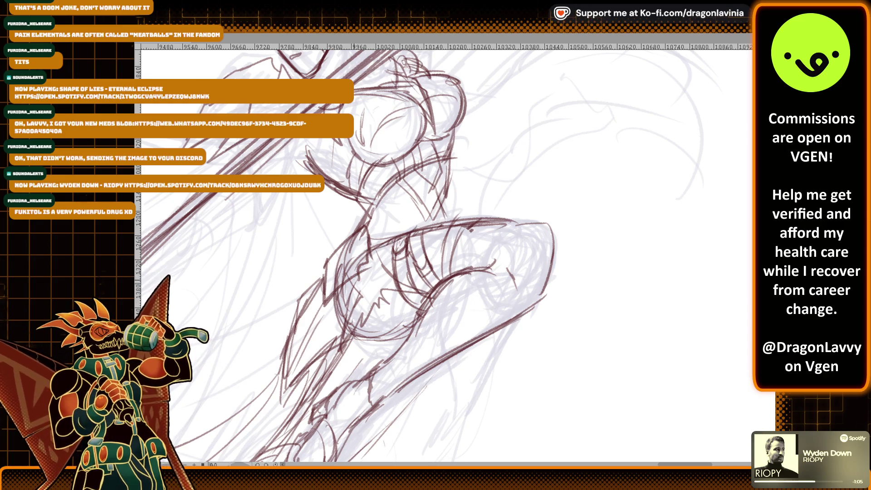
mouse_move(348, 299)
mouse_down()
mouse_move(369, 263)
mouse_move(363, 235)
mouse_move(422, 232)
mouse_move(367, 239)
mouse_move(327, 259)
mouse_move(329, 272)
mouse_up()
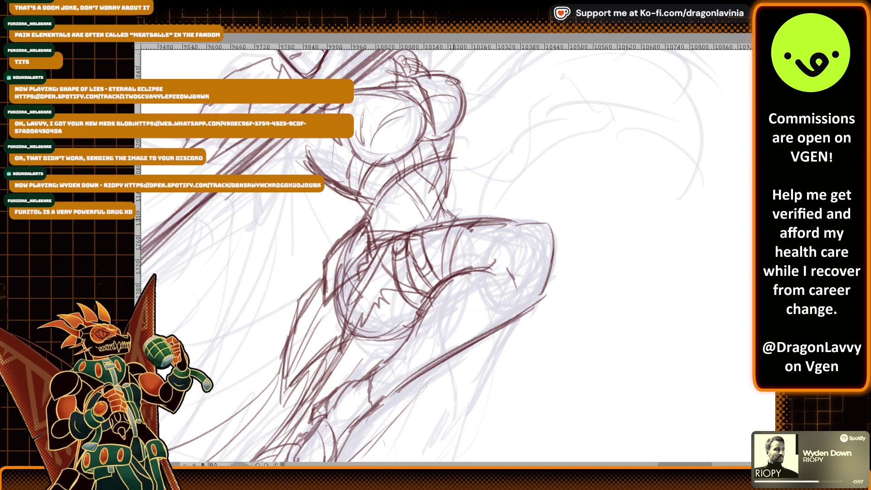
Step: Sketch dark red lines along the extended lower leg
scroll(452, 212, down, 3)
scroll(450, 158, down, 5)
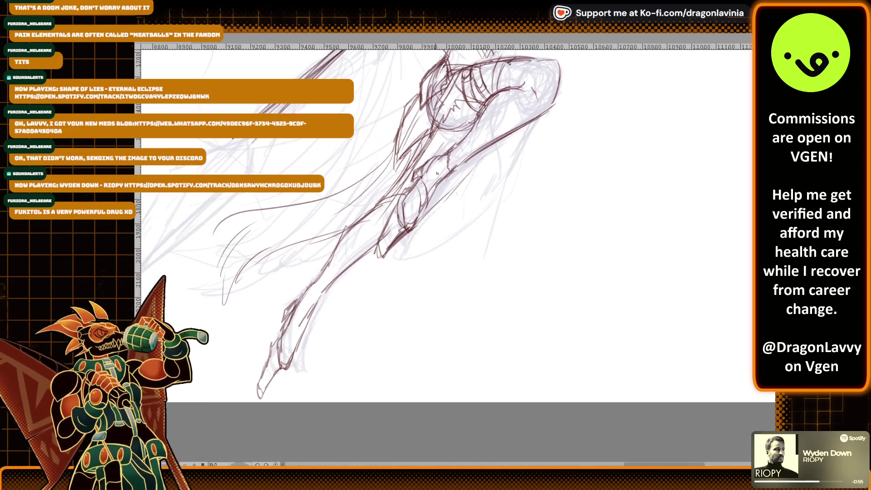
scroll(450, 158, up, 2)
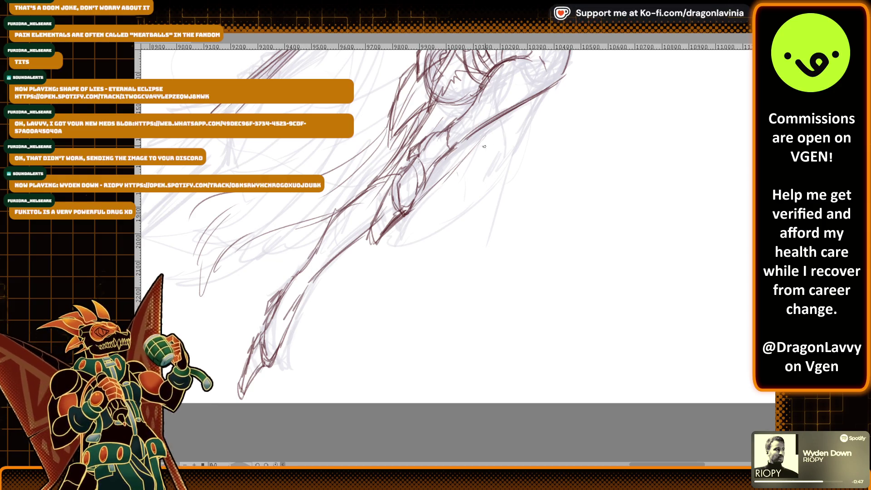
drag(474, 151, 331, 292)
drag(363, 253, 359, 348)
drag(318, 232, 294, 335)
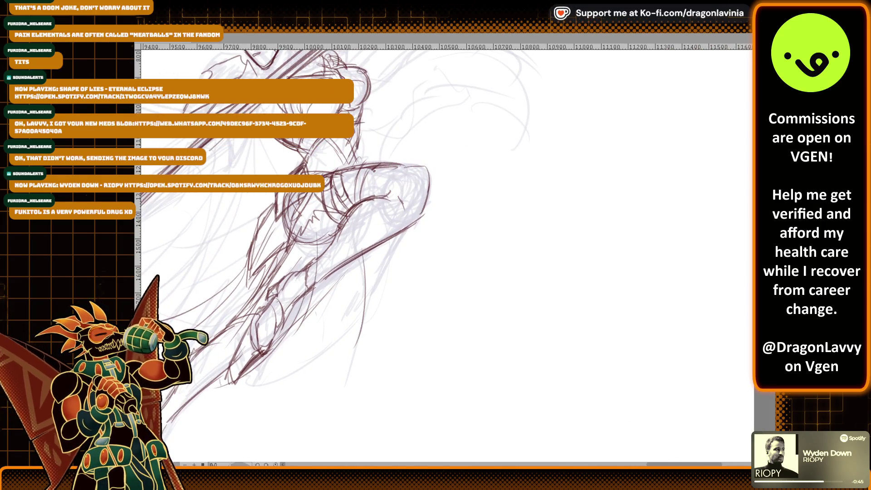
Step: Sketch the leg's curves up to the knee, undoing the last unwanted strokes
key(ctrl+minus)
mouse_move(326, 304)
mouse_down()
mouse_move(402, 229)
mouse_move(409, 199)
mouse_up()
drag(345, 322, 385, 262)
mouse_move(310, 289)
mouse_down()
mouse_move(396, 226)
mouse_move(403, 207)
mouse_up()
drag(405, 202, 374, 256)
mouse_move(327, 309)
mouse_down()
mouse_move(399, 227)
mouse_move(411, 200)
mouse_up()
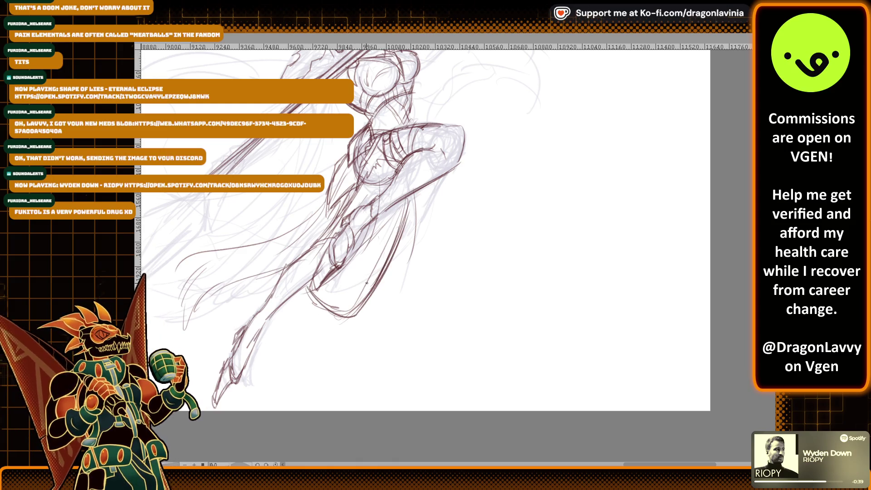
key(ctrl+z)
key(ctrl+z)
key(ctrl+z)
Step: Draw a line from the foot up the leg and add strokes at the lower left
mouse_move(347, 268)
mouse_down()
mouse_move(305, 296)
mouse_move(322, 338)
mouse_up()
mouse_move(296, 303)
mouse_down()
mouse_move(357, 314)
mouse_move(407, 205)
mouse_up()
drag(348, 232, 432, 215)
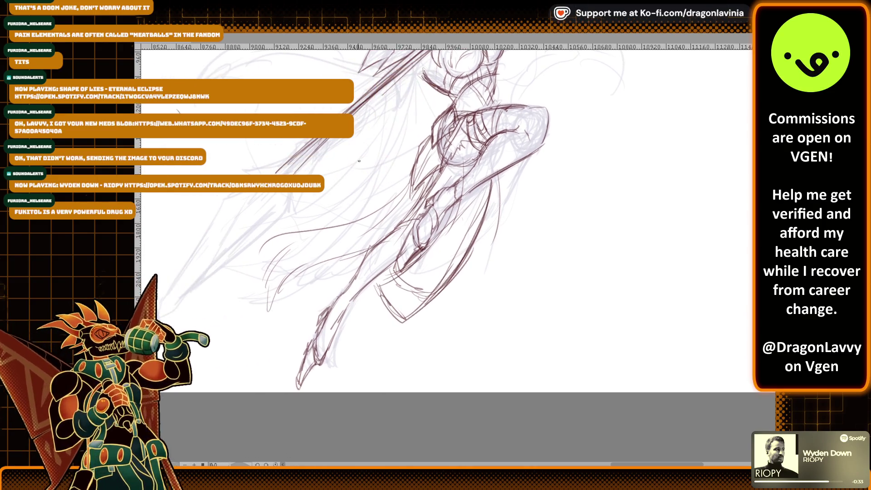
drag(272, 278, 264, 362)
drag(313, 264, 269, 367)
mouse_move(260, 252)
mouse_down()
mouse_move(232, 296)
mouse_move(250, 331)
mouse_up()
drag(266, 289, 262, 351)
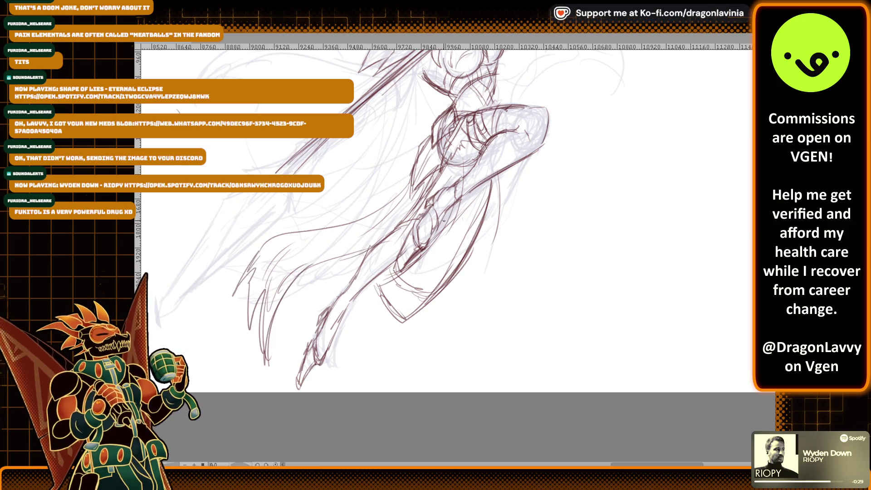
Step: Add sweeping strokes around the lower leg and recenter the whole figure
drag(402, 274, 385, 348)
mouse_move(375, 304)
mouse_down()
mouse_move(350, 352)
mouse_move(388, 331)
mouse_up()
drag(431, 207, 386, 294)
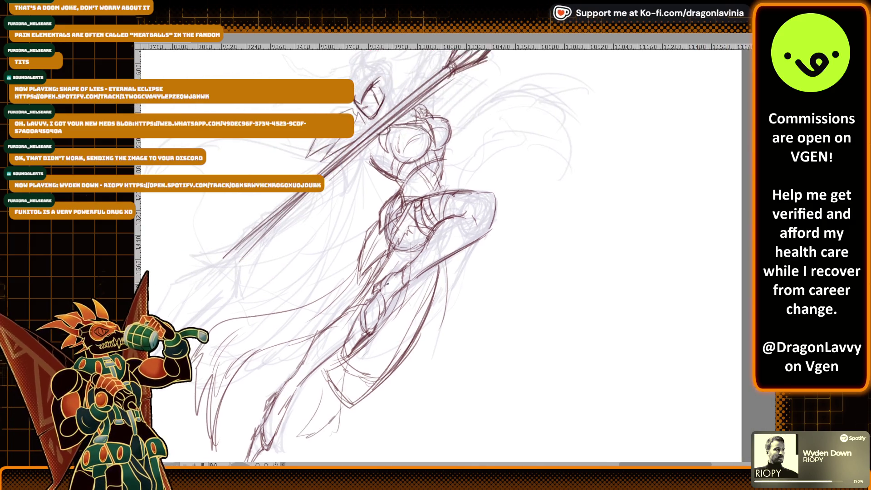
scroll(385, 294, down, 8)
scroll(380, 175, up, 6)
drag(409, 227, 370, 274)
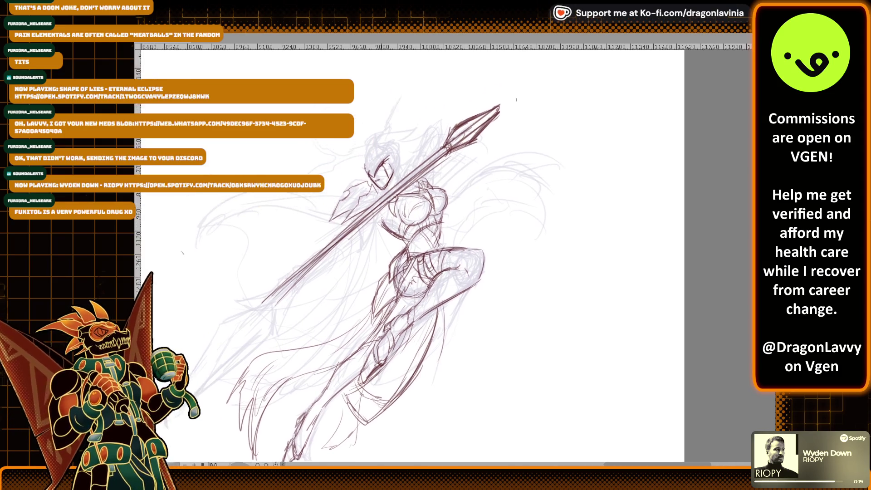
Step: Draw a spike above the head, an ear shape and the face's left side
scroll(382, 151, up, 12)
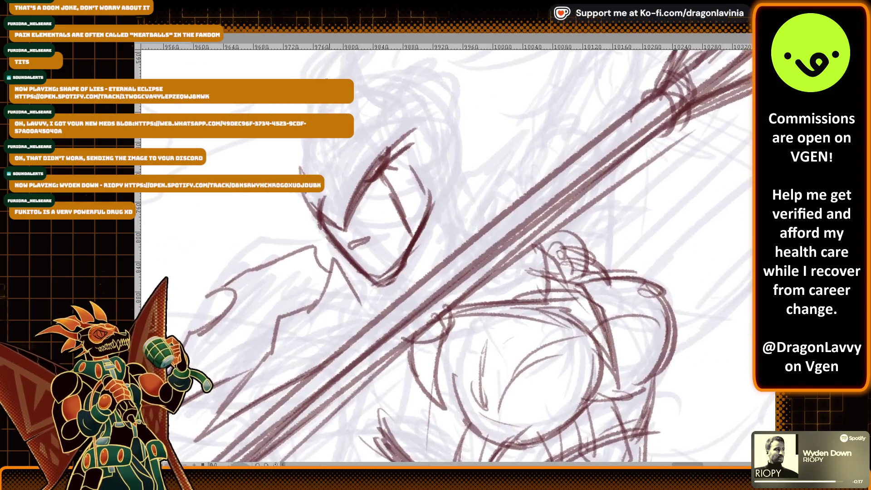
drag(381, 110, 383, 140)
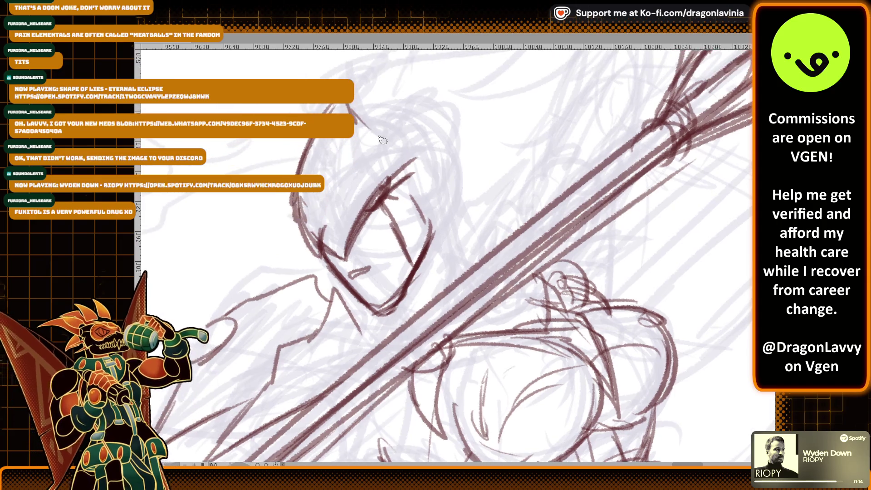
mouse_move(341, 73)
mouse_down()
mouse_move(361, 107)
mouse_move(390, 122)
mouse_up()
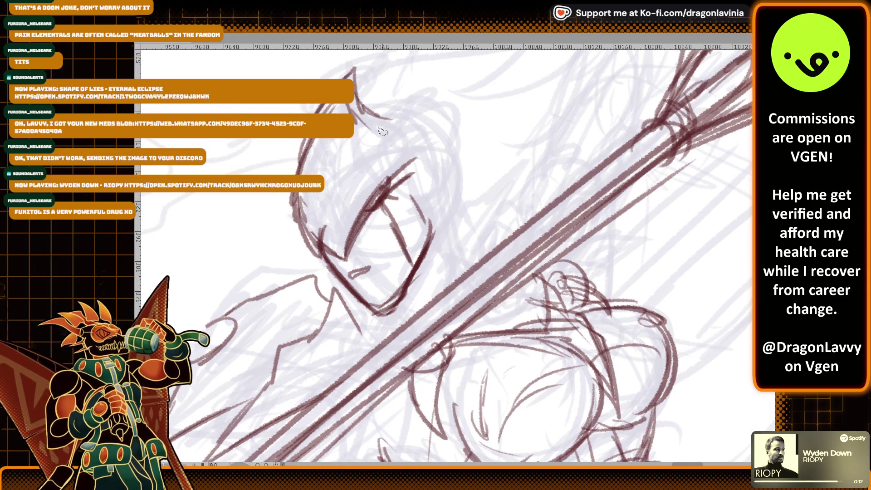
drag(434, 120, 366, 144)
mouse_move(356, 83)
mouse_down()
mouse_move(367, 141)
mouse_move(338, 199)
mouse_up()
drag(348, 63, 372, 113)
mouse_move(379, 50)
mouse_down()
mouse_move(369, 145)
mouse_move(347, 199)
mouse_up()
Step: Draw and refine a spiky right ear, undoing the jagged strokes beside the head
drag(386, 168, 425, 129)
drag(452, 98, 419, 175)
mouse_move(434, 134)
mouse_down()
mouse_move(467, 122)
mouse_move(431, 158)
mouse_up()
mouse_move(474, 77)
mouse_down()
mouse_move(436, 136)
mouse_move(420, 197)
mouse_up()
mouse_move(467, 149)
mouse_down()
mouse_move(429, 172)
mouse_move(430, 194)
mouse_move(459, 214)
mouse_move(450, 231)
mouse_up()
key(ctrl+z)
key(ctrl+z)
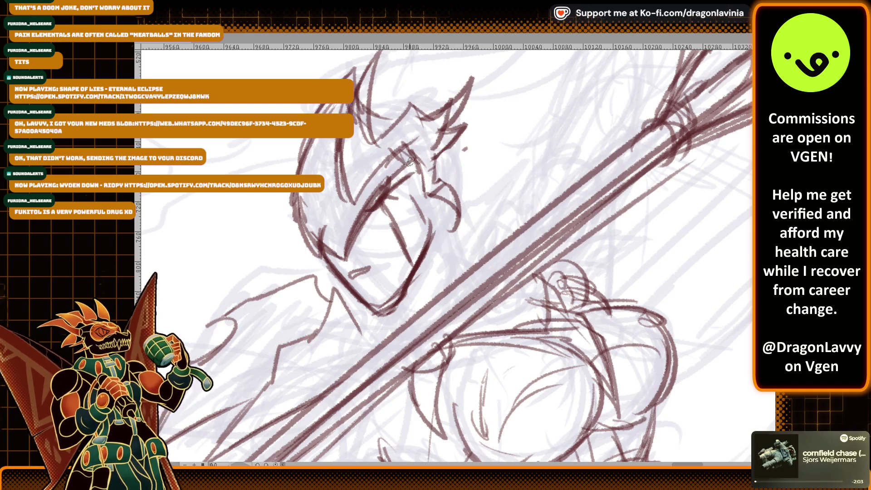
Step: Sketch curves around the eye and spiky hair strands rising above the head
drag(421, 175, 399, 241)
drag(456, 221, 428, 250)
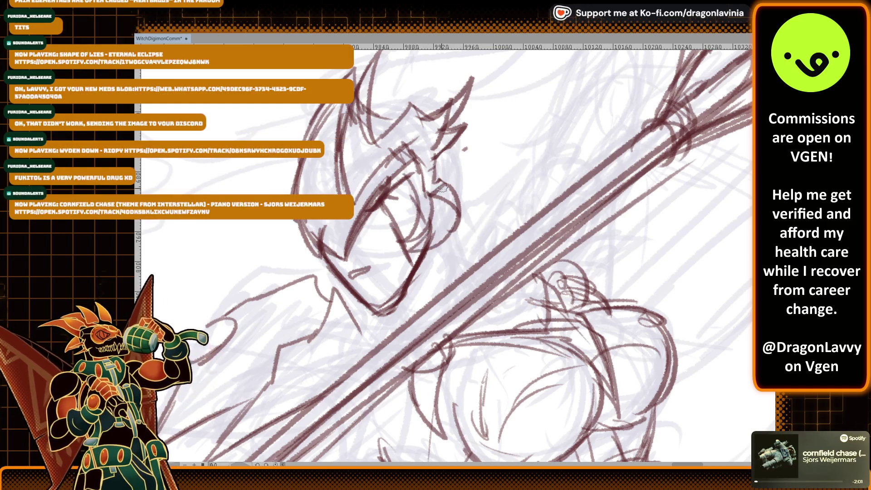
key(ctrl+minus)
key(ctrl+minus)
key(ctrl+minus)
drag(293, 194, 283, 159)
drag(306, 174, 327, 114)
drag(324, 149, 372, 125)
mouse_move(349, 156)
mouse_down()
mouse_move(397, 122)
mouse_move(434, 144)
mouse_up()
mouse_move(431, 157)
mouse_down()
mouse_move(457, 109)
mouse_move(454, 174)
mouse_up()
drag(406, 175, 413, 181)
key(ctrl+minus)
drag(384, 212, 347, 256)
drag(366, 227, 405, 196)
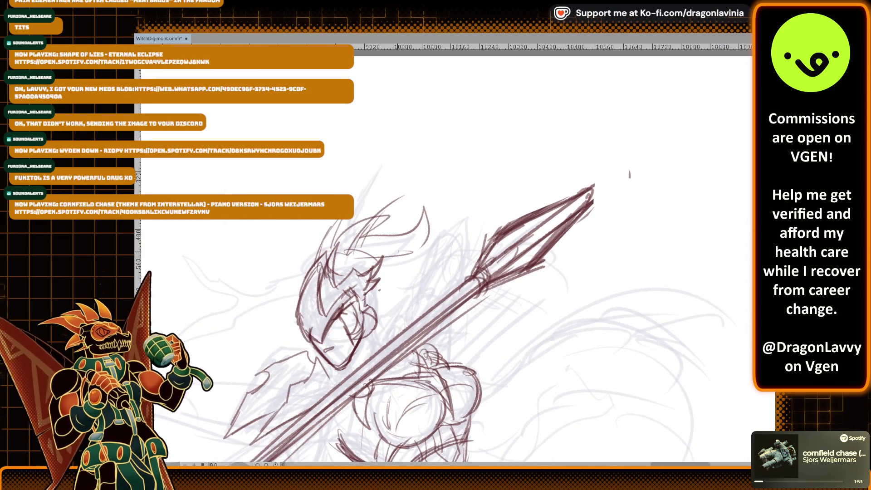
Step: Draw hair on the head's left side and long upswept strands rising above it
drag(319, 246, 300, 286)
drag(324, 241, 295, 295)
mouse_move(359, 258)
mouse_down()
mouse_move(390, 218)
mouse_move(439, 112)
mouse_up()
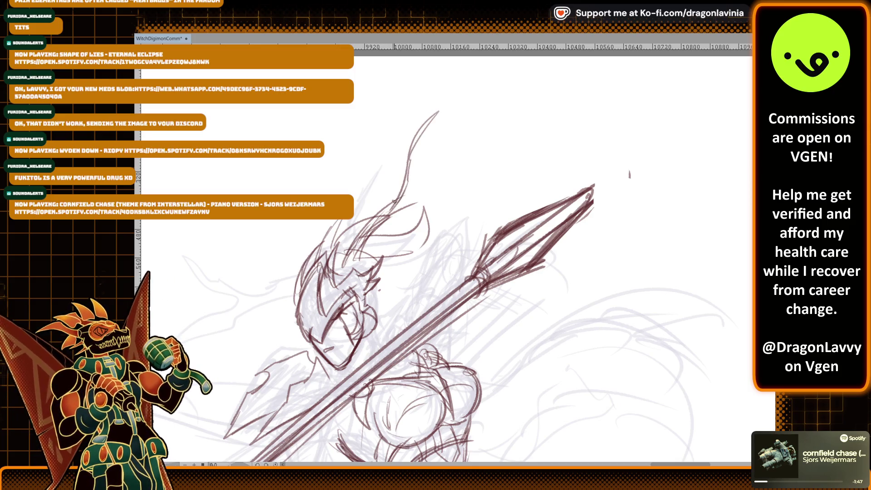
mouse_move(390, 203)
mouse_down()
mouse_move(402, 159)
mouse_move(435, 119)
mouse_move(389, 207)
mouse_move(474, 149)
mouse_up()
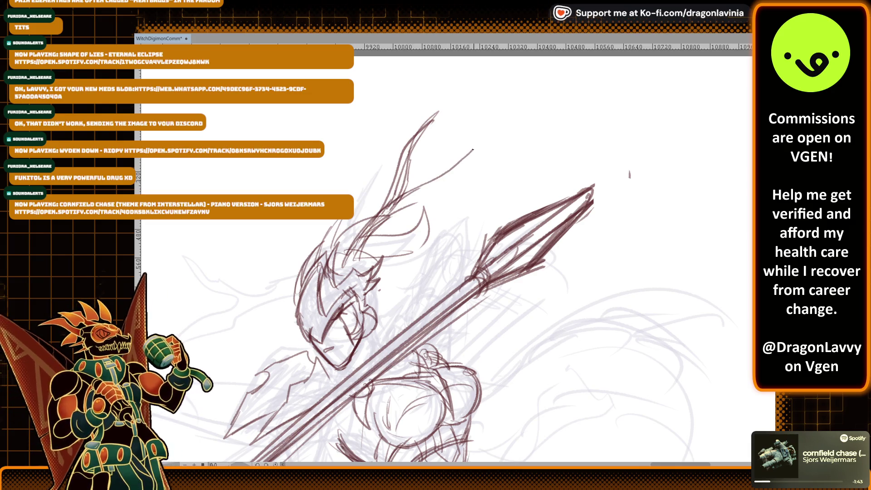
mouse_move(399, 205)
mouse_down()
mouse_move(460, 171)
mouse_move(490, 132)
mouse_up()
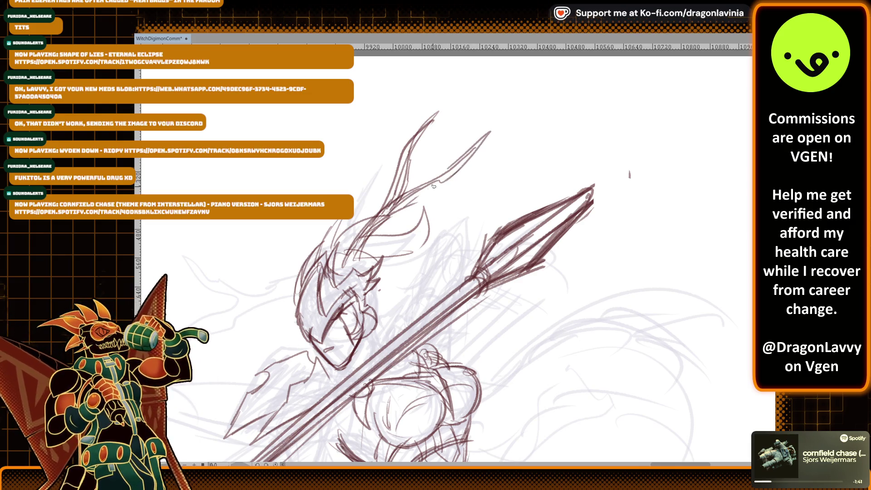
Step: Add small strokes near the face and sketch a leaf-like shape to the left
mouse_move(391, 222)
mouse_down()
mouse_move(383, 229)
mouse_move(402, 222)
mouse_up()
drag(328, 249, 378, 186)
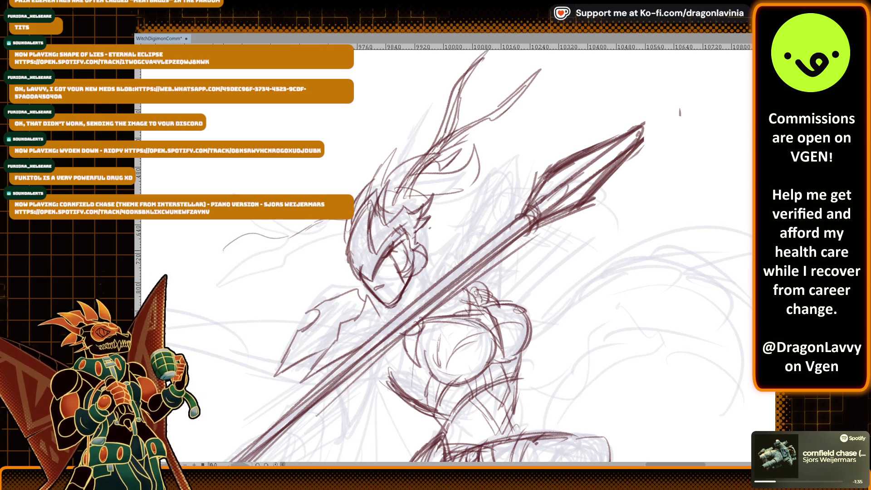
drag(267, 265, 280, 250)
mouse_move(225, 287)
mouse_down()
mouse_move(331, 232)
mouse_move(336, 213)
mouse_move(309, 195)
mouse_up()
Step: Zoom in and draw the witch's small mouth below the eyes
scroll(284, 289, up, 4)
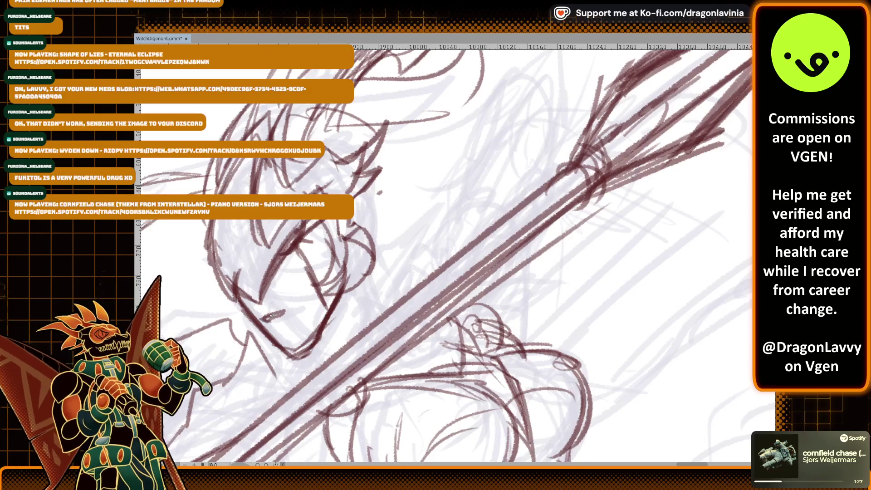
mouse_move(271, 315)
mouse_down()
mouse_move(281, 320)
mouse_move(268, 324)
mouse_move(278, 344)
mouse_move(317, 338)
mouse_move(333, 268)
mouse_move(254, 311)
mouse_up()
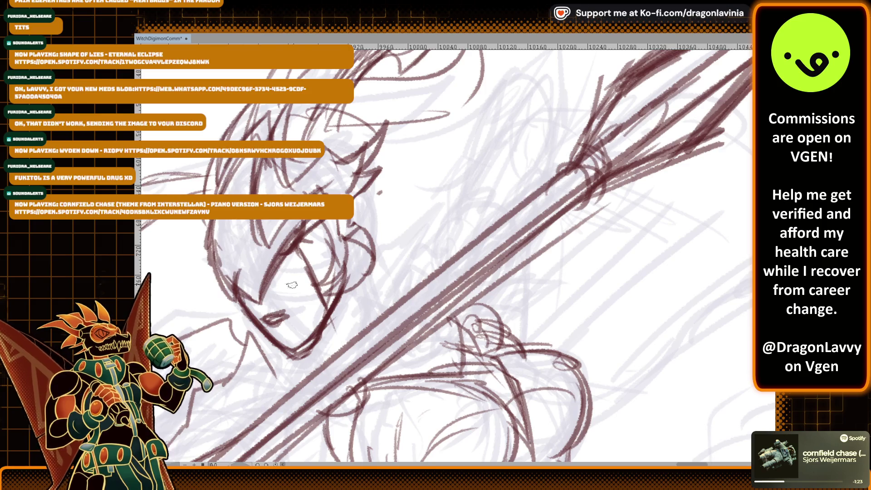
scroll(280, 297, down, 1)
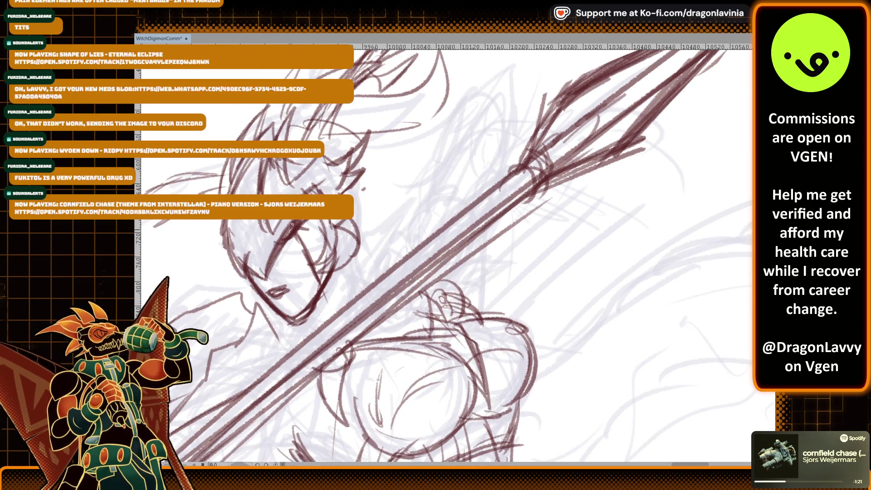
Step: Refine the eye lines, add hair strokes above the face and marks near the spear
drag(290, 240, 307, 265)
mouse_move(314, 223)
mouse_down()
mouse_move(326, 245)
mouse_move(320, 258)
mouse_up()
mouse_move(356, 140)
mouse_down()
mouse_move(403, 125)
mouse_move(383, 152)
mouse_up()
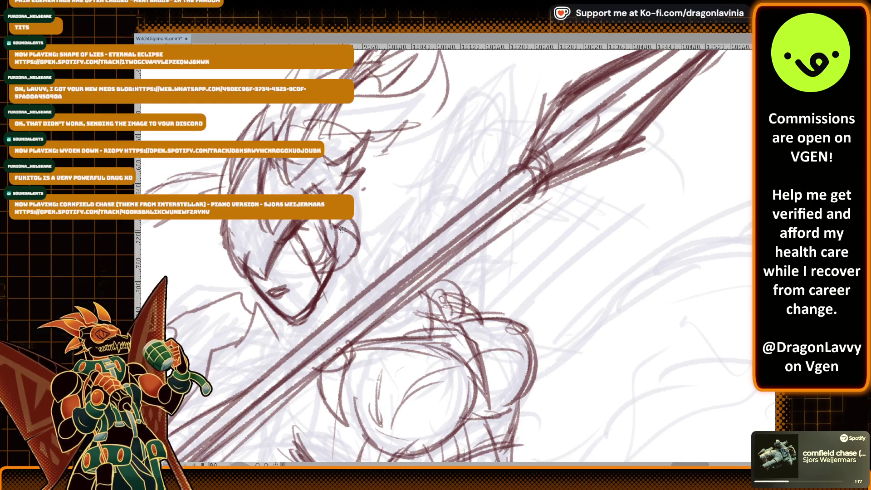
drag(357, 276, 395, 275)
scroll(358, 254, down, 3)
scroll(345, 204, up, 2)
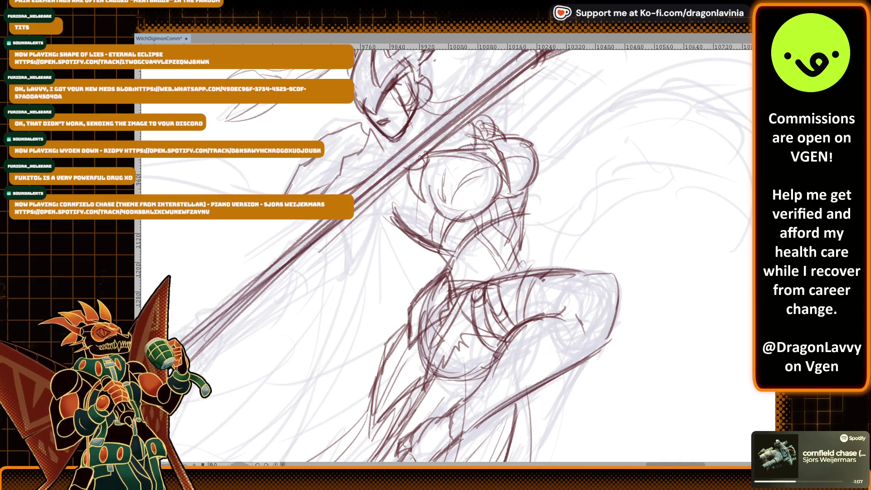
Step: Stroke darker lines down the figure's left side
drag(398, 175, 381, 247)
drag(416, 213, 387, 251)
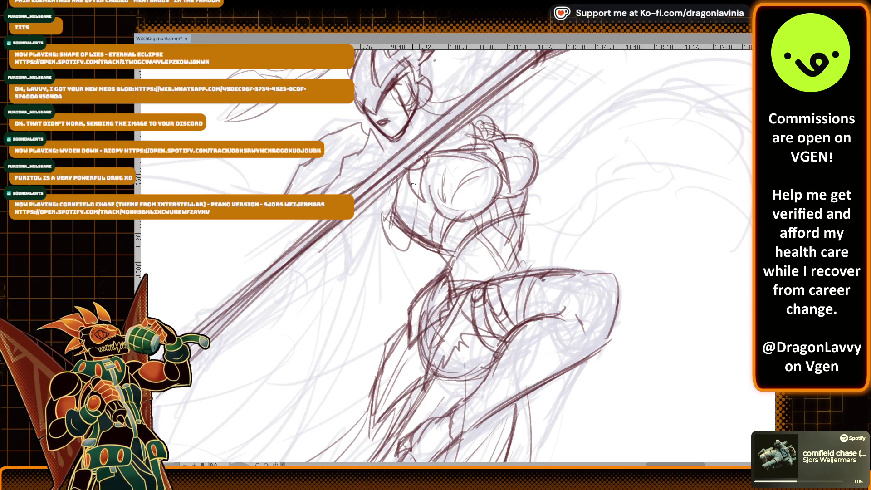
scroll(397, 228, down, 5)
scroll(397, 228, left, 5)
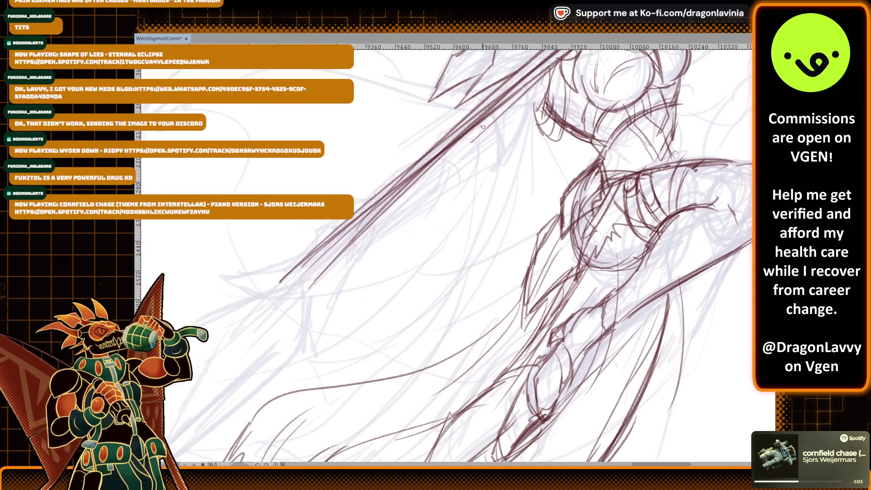
Step: Add darker sketch lines and short strokes along the witch's torso
mouse_move(337, 222)
mouse_down()
mouse_move(312, 235)
mouse_move(307, 256)
mouse_move(317, 255)
mouse_up()
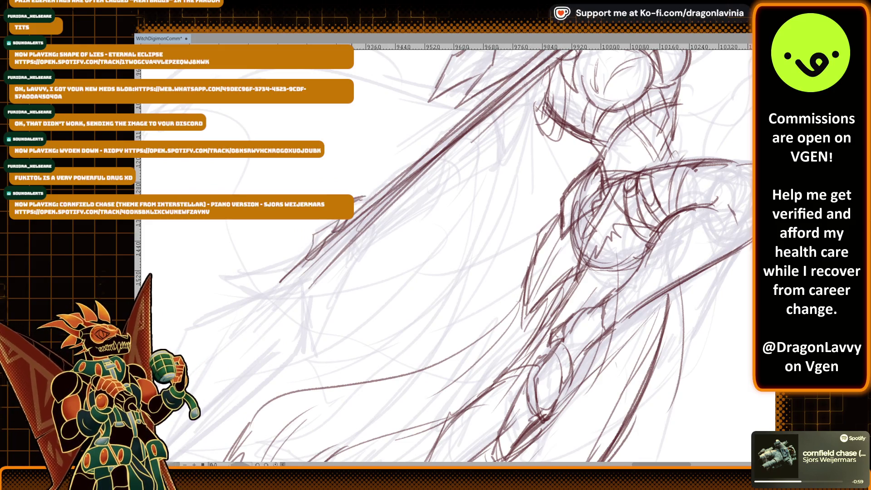
drag(333, 263, 328, 289)
drag(367, 231, 324, 289)
mouse_move(338, 264)
mouse_down()
mouse_move(325, 288)
mouse_move(330, 281)
mouse_up()
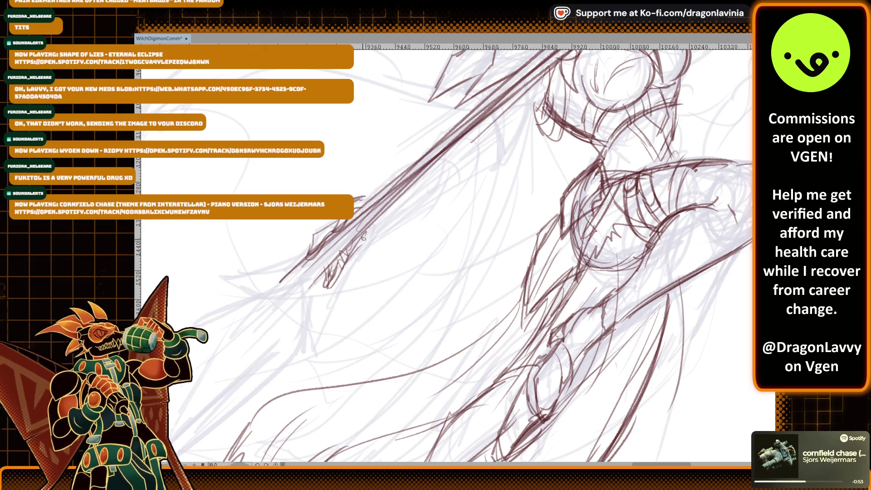
drag(384, 214, 359, 241)
drag(369, 198, 328, 241)
drag(347, 220, 335, 242)
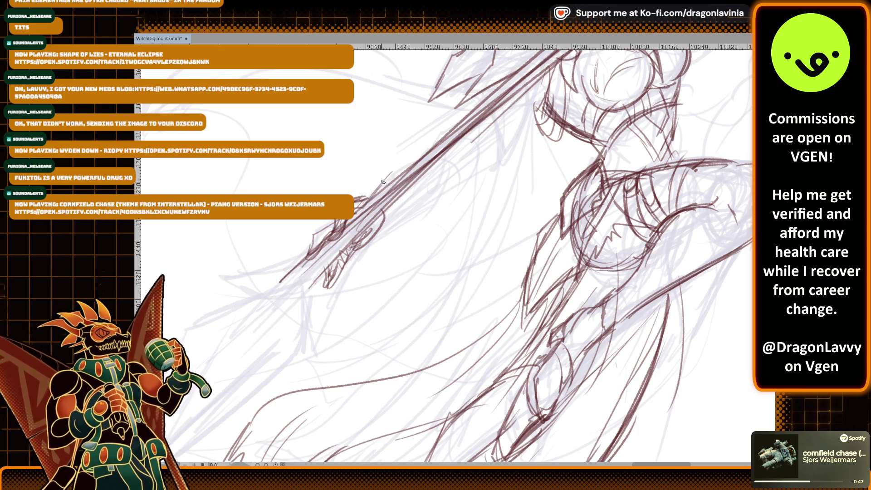
Step: Draw the contour of the spear-holding arm and refine the lower arm outline
mouse_move(363, 197)
mouse_down()
mouse_move(427, 140)
mouse_move(436, 187)
mouse_up()
drag(372, 227, 434, 184)
drag(375, 203, 356, 233)
drag(376, 216, 364, 248)
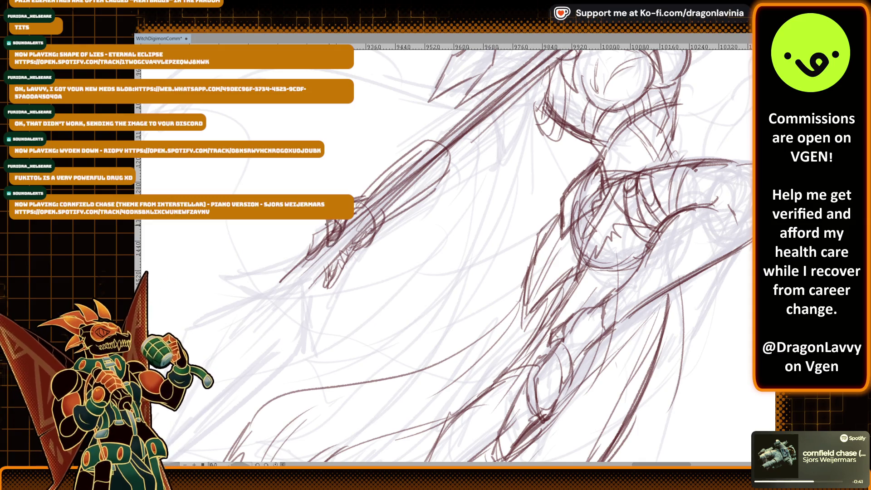
scroll(376, 198, down, 2)
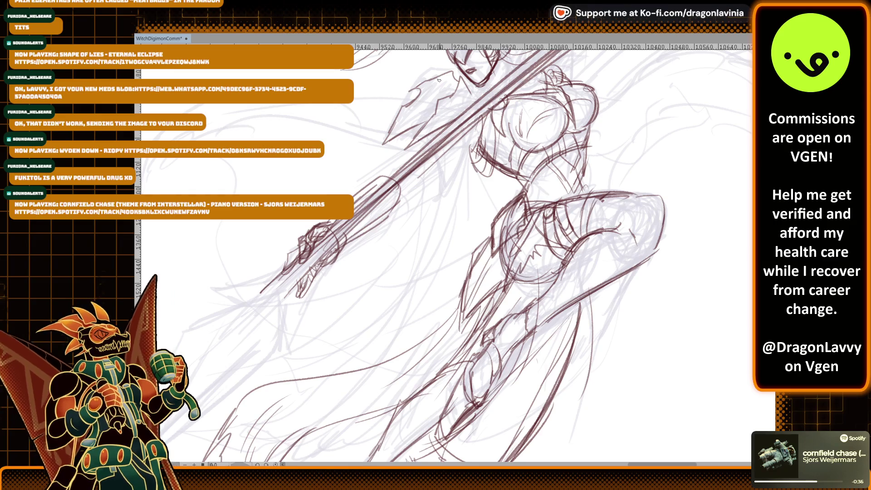
Step: Sketch and darken the bracer on the spear arm near the shaft
mouse_move(355, 202)
mouse_down()
mouse_move(404, 178)
mouse_move(396, 198)
mouse_move(424, 172)
mouse_move(402, 164)
mouse_move(416, 183)
mouse_move(436, 163)
mouse_up()
drag(386, 201, 375, 211)
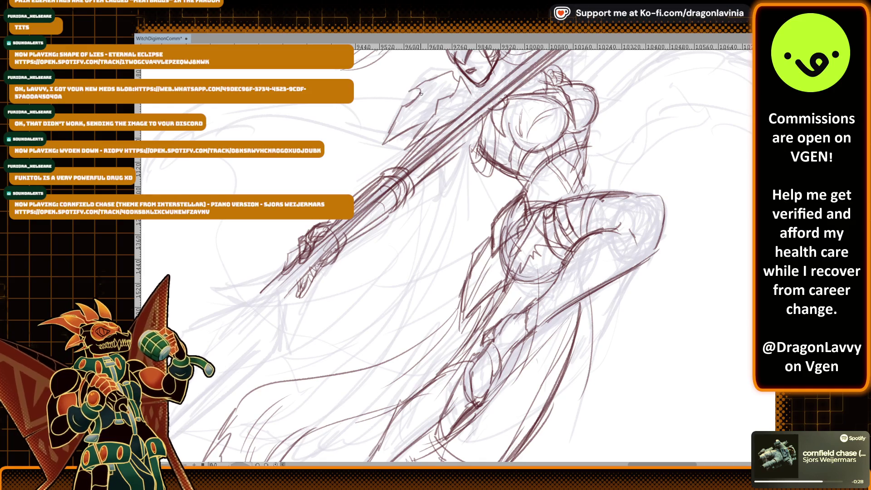
mouse_move(377, 208)
mouse_down()
mouse_move(391, 170)
mouse_move(407, 187)
mouse_move(410, 172)
mouse_up()
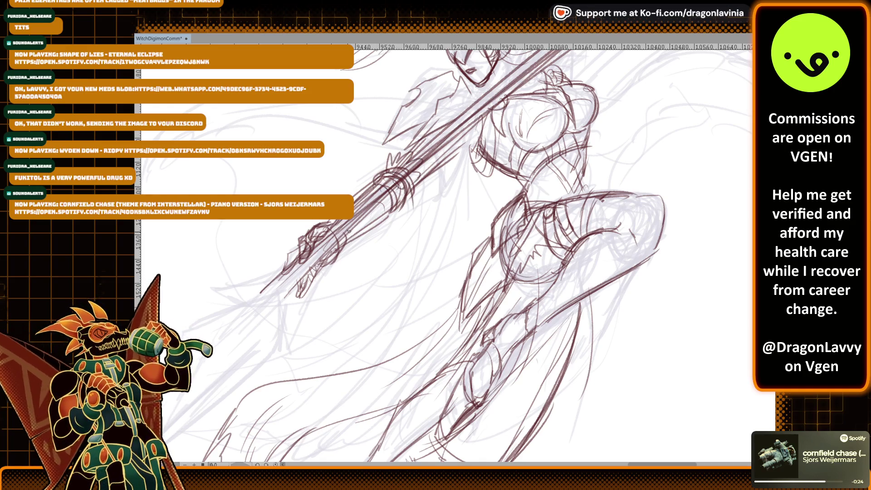
scroll(352, 228, down, 4)
scroll(353, 228, left, 3)
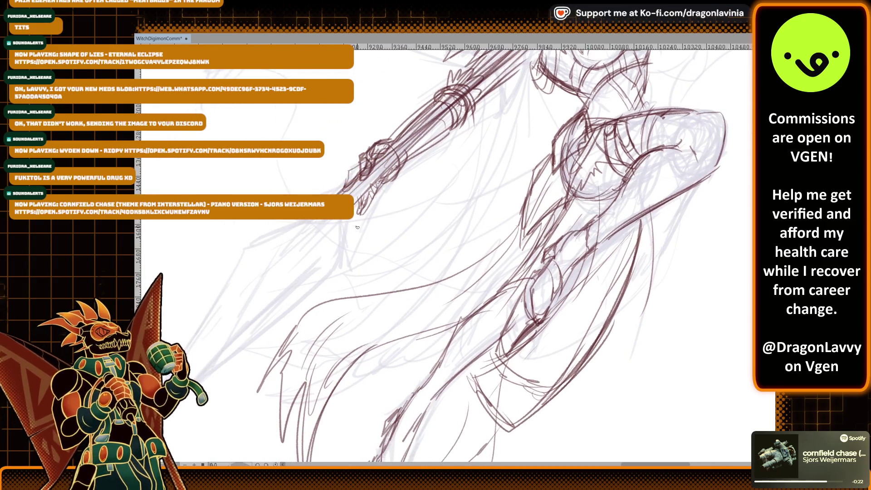
scroll(352, 158, down, 2)
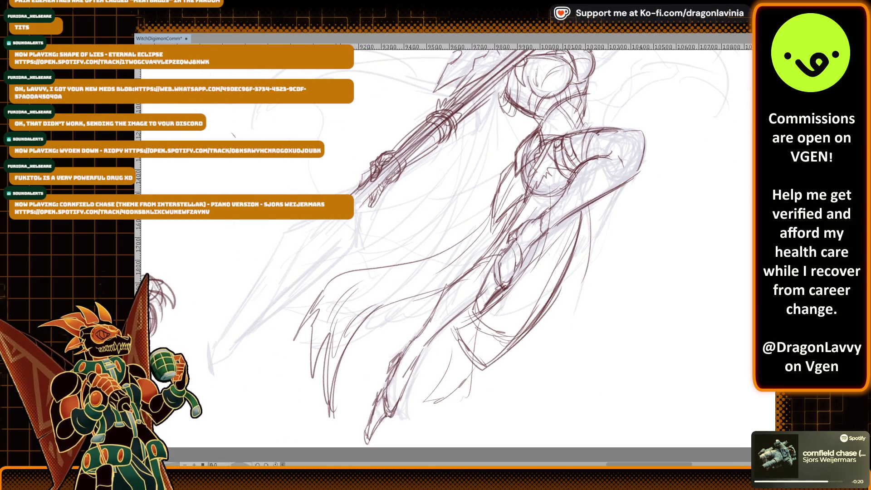
Step: Add short strokes at the spear tip and shift the view right along the sketch
drag(331, 222, 334, 194)
mouse_move(331, 149)
mouse_down()
mouse_move(327, 164)
mouse_move(339, 167)
mouse_up()
mouse_move(343, 210)
mouse_down()
mouse_move(381, 202)
mouse_move(407, 210)
mouse_up()
drag(338, 227, 379, 213)
scroll(270, 296, down, 2)
scroll(270, 297, up, 2)
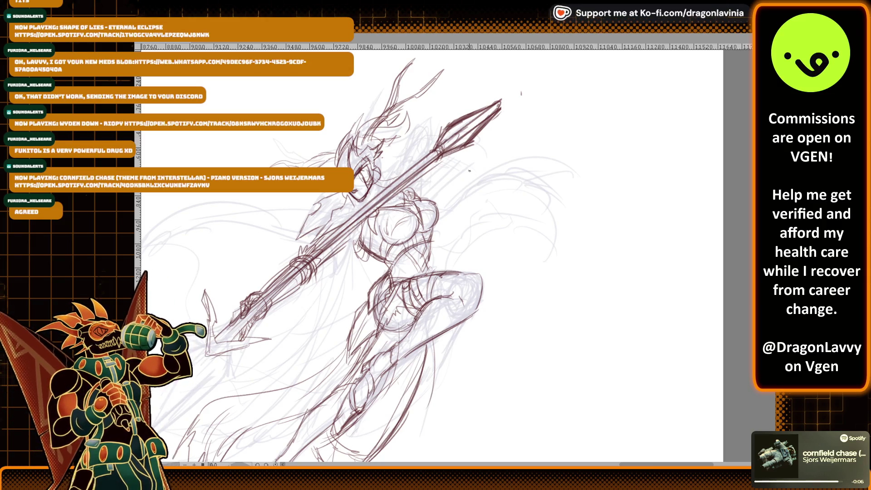
scroll(407, 184, down, 2)
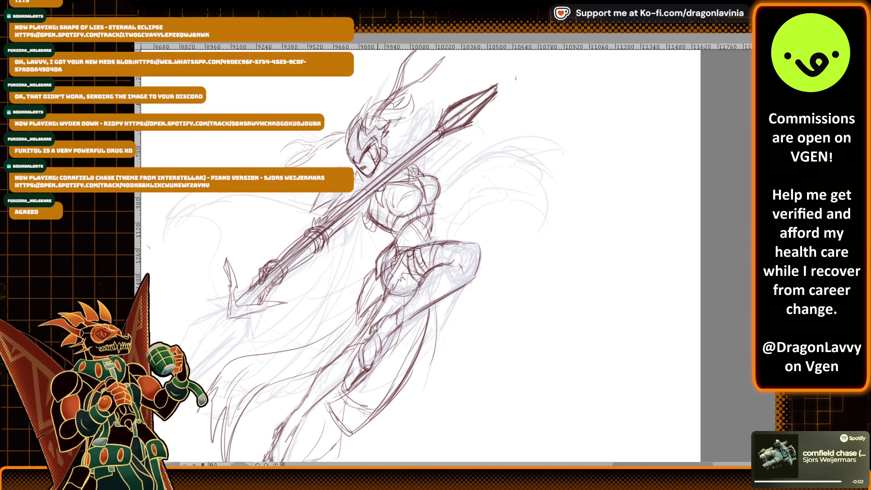
scroll(332, 327, up, 3)
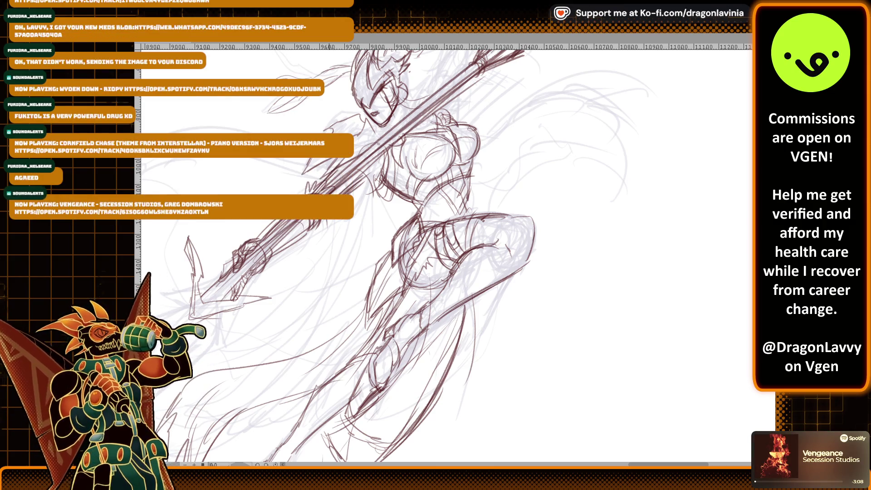
scroll(347, 187, up, 2)
drag(347, 187, 393, 188)
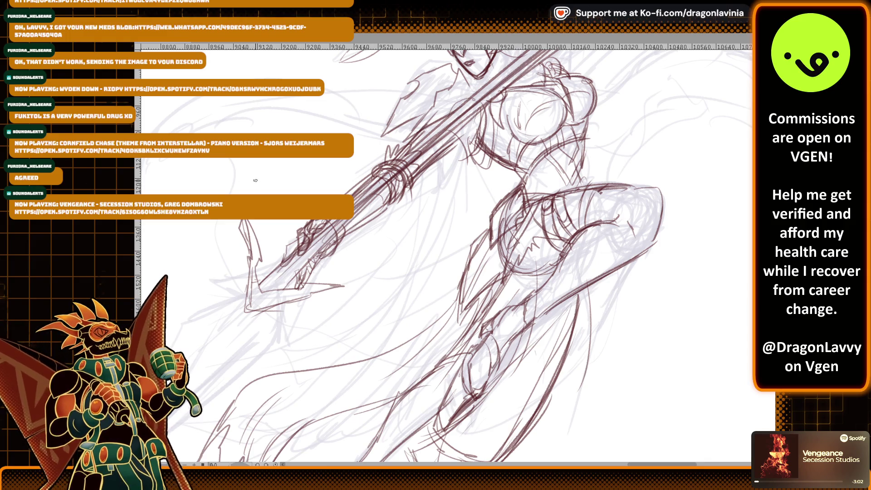
Step: Sketch the hand gripping the spear shaft and refine its outline
drag(283, 261, 301, 245)
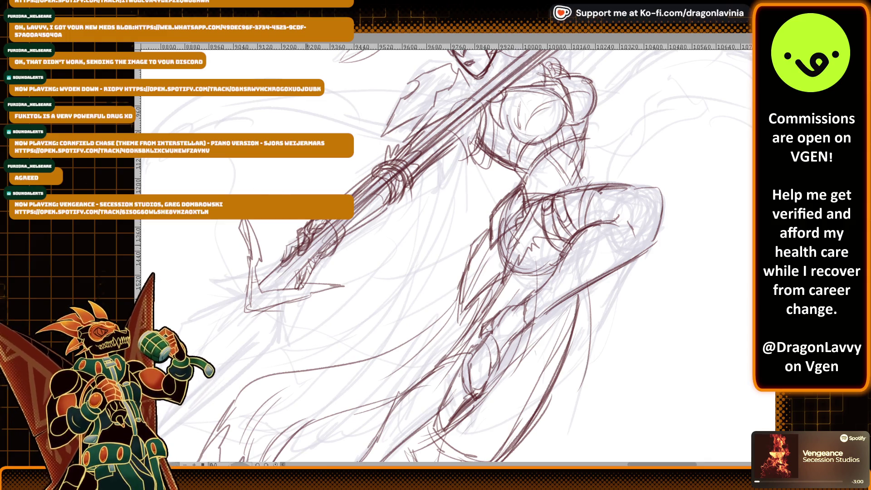
drag(294, 282, 300, 275)
drag(301, 279, 312, 265)
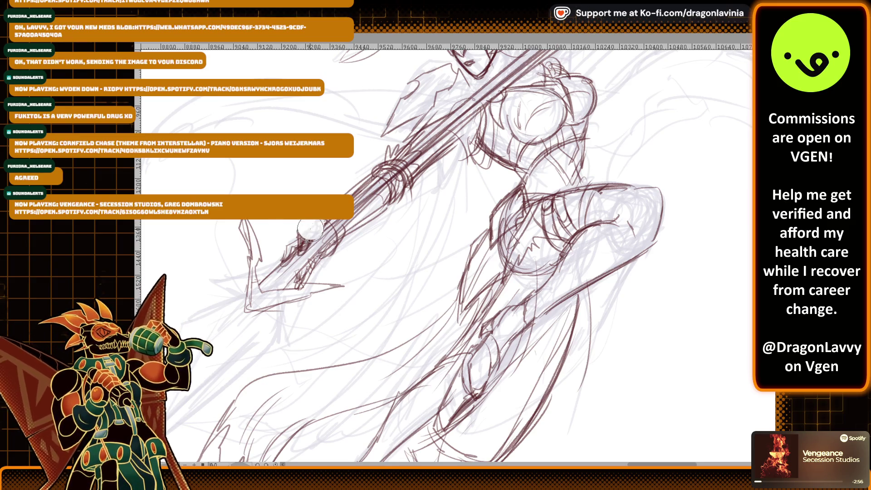
scroll(311, 219, up, 2)
Step: Switch brushes with E and sketch the spear's pointed blade tip
key(e)
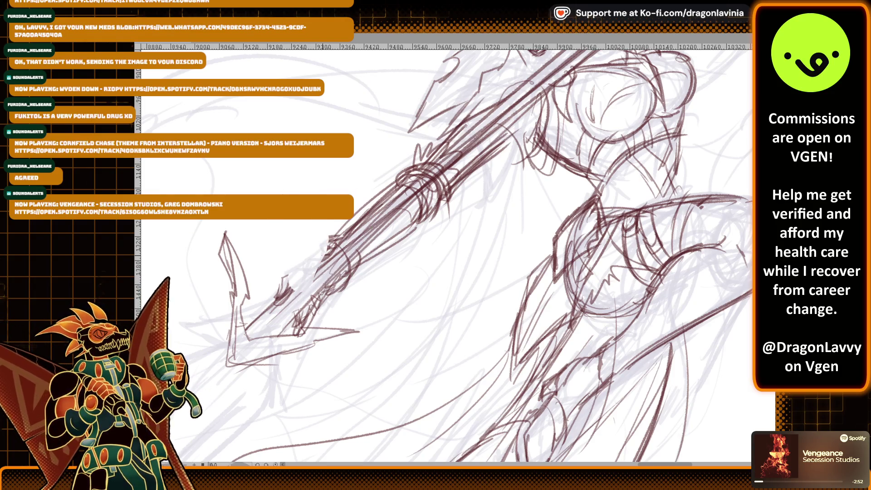
mouse_move(309, 263)
mouse_down()
mouse_move(301, 275)
mouse_move(321, 257)
mouse_move(298, 286)
mouse_move(313, 276)
mouse_move(270, 306)
mouse_up()
drag(329, 252, 272, 313)
drag(293, 278, 290, 280)
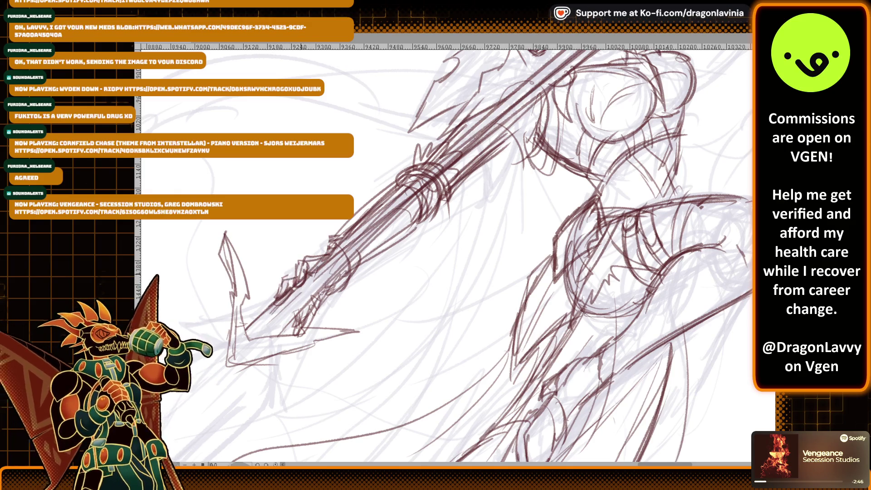
mouse_move(295, 280)
mouse_down()
mouse_move(300, 256)
mouse_move(332, 254)
mouse_move(337, 238)
mouse_move(348, 239)
mouse_up()
Step: Draw wrapping strokes around the spear handle near the grip
scroll(326, 257, down, 1)
mouse_move(346, 241)
mouse_down()
mouse_move(352, 254)
mouse_move(368, 245)
mouse_up()
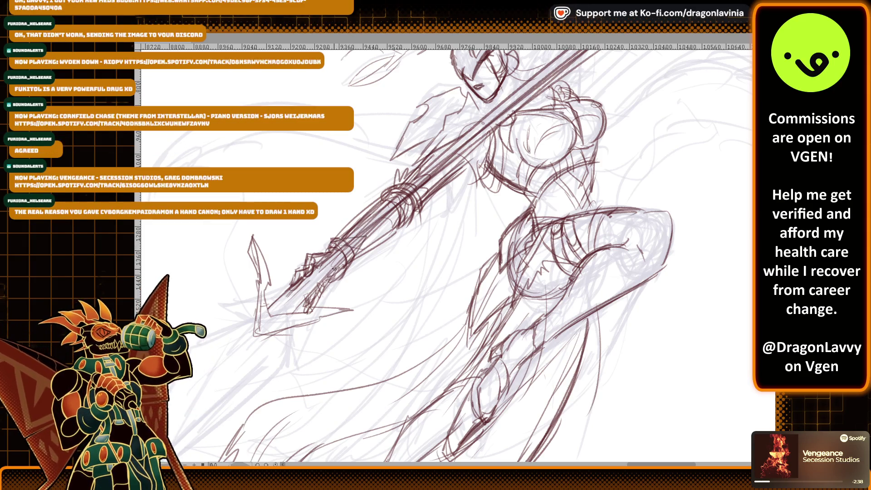
mouse_move(335, 252)
mouse_down()
mouse_move(346, 271)
mouse_move(366, 240)
mouse_move(396, 227)
mouse_move(364, 221)
mouse_up()
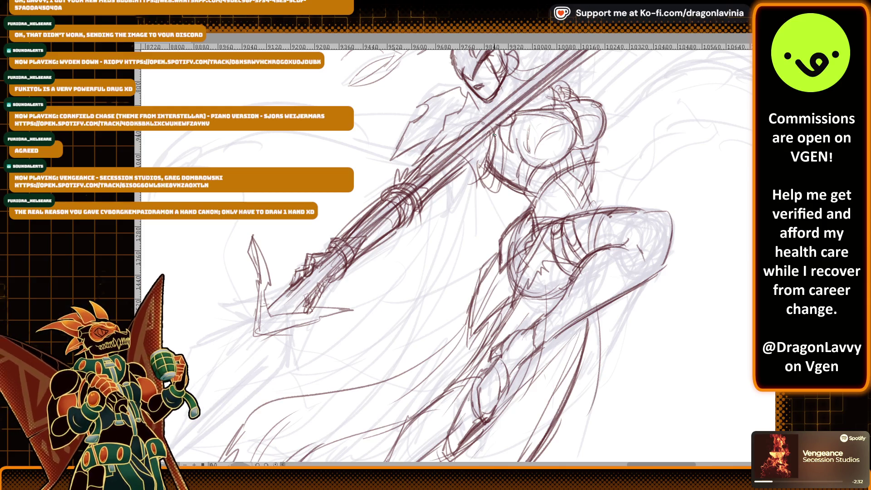
drag(260, 272, 391, 113)
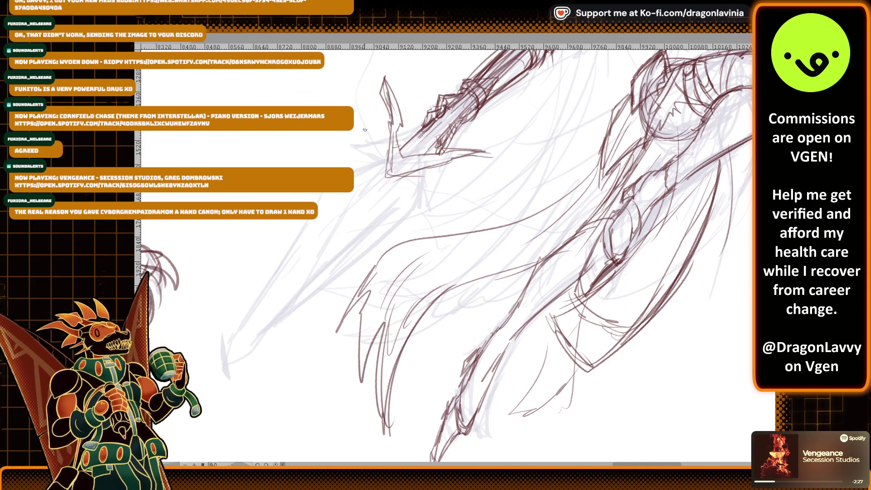
Step: Darken the lower spear shaft lines and sketch strokes around the blade base
mouse_move(390, 155)
mouse_down()
mouse_move(355, 178)
mouse_move(338, 215)
mouse_move(347, 207)
mouse_move(362, 229)
mouse_up()
drag(354, 238, 397, 206)
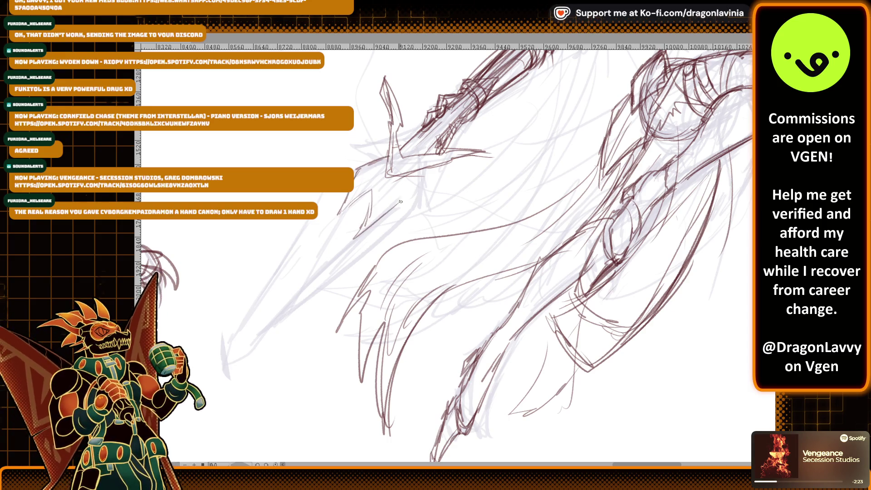
mouse_move(395, 155)
mouse_down()
mouse_move(364, 164)
mouse_move(355, 178)
mouse_up()
mouse_move(347, 192)
mouse_down()
mouse_move(337, 209)
mouse_move(357, 232)
mouse_up()
mouse_move(374, 186)
mouse_down()
mouse_move(363, 229)
mouse_move(400, 195)
mouse_up()
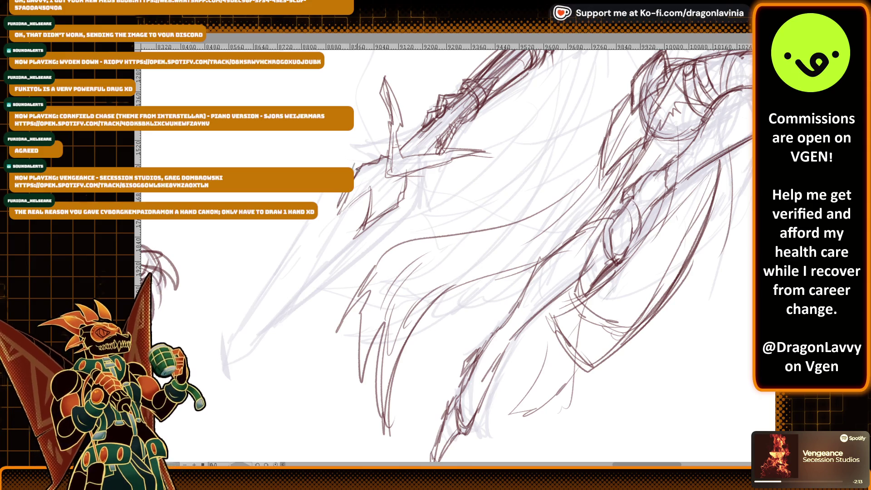
mouse_move(378, 177)
mouse_down()
mouse_move(343, 203)
mouse_move(358, 224)
mouse_up()
mouse_move(361, 194)
mouse_down()
mouse_move(367, 222)
mouse_move(358, 231)
mouse_up()
mouse_move(405, 193)
mouse_down()
mouse_move(363, 229)
mouse_move(401, 193)
mouse_up()
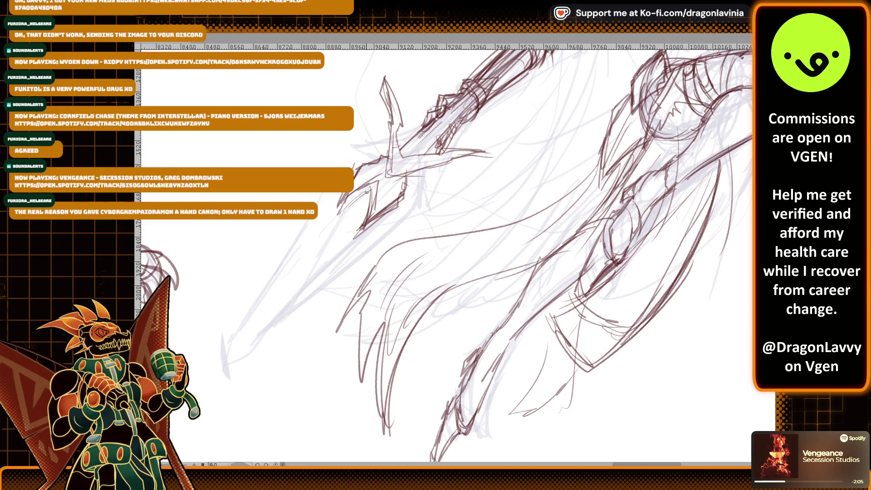
Step: Draw a line extending the blade down-left and add short edge strokes
drag(347, 217, 272, 234)
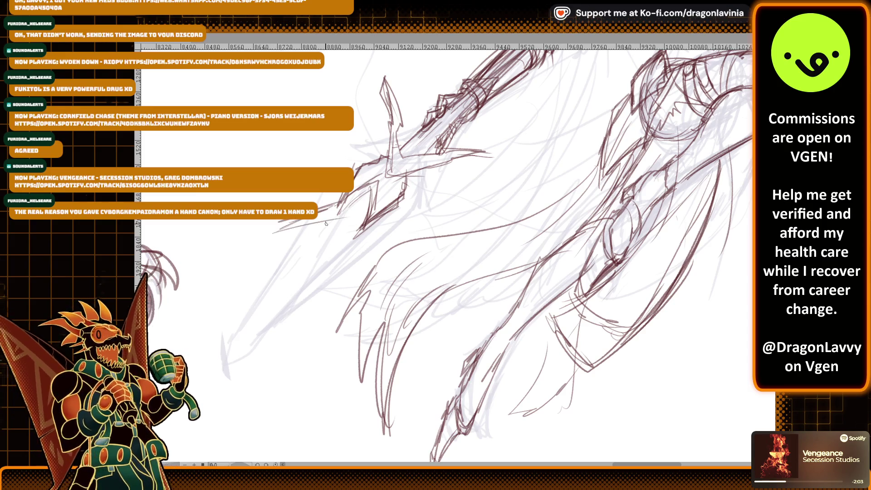
mouse_move(334, 221)
mouse_down()
mouse_move(269, 232)
mouse_move(318, 231)
mouse_up()
mouse_move(340, 225)
mouse_down()
mouse_move(324, 232)
mouse_move(347, 295)
mouse_up()
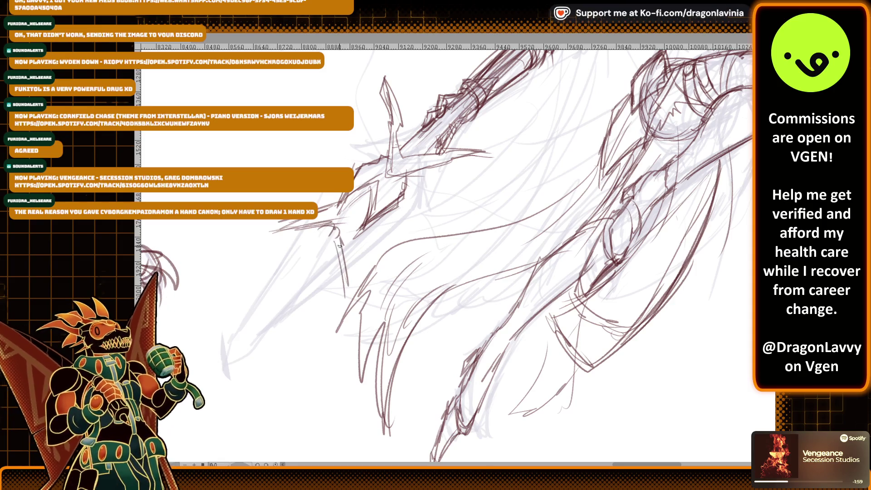
drag(364, 236, 344, 300)
scroll(434, 177, up, 1)
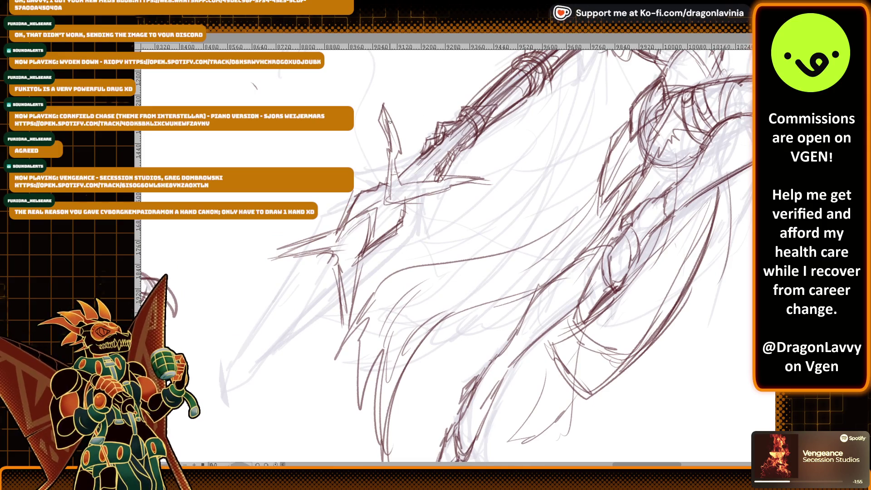
Step: Sketch the spikes around the spear's guard
drag(387, 149, 386, 201)
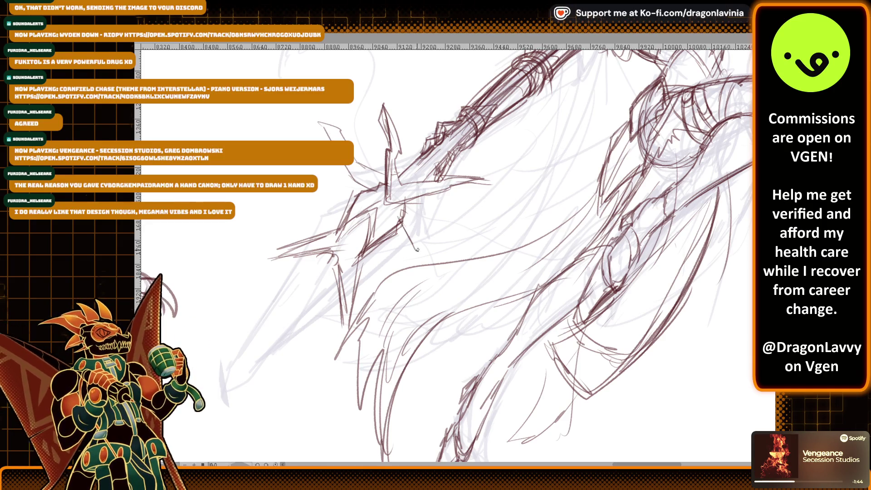
drag(414, 242, 443, 260)
drag(408, 200, 421, 220)
drag(411, 205, 439, 244)
drag(423, 230, 440, 265)
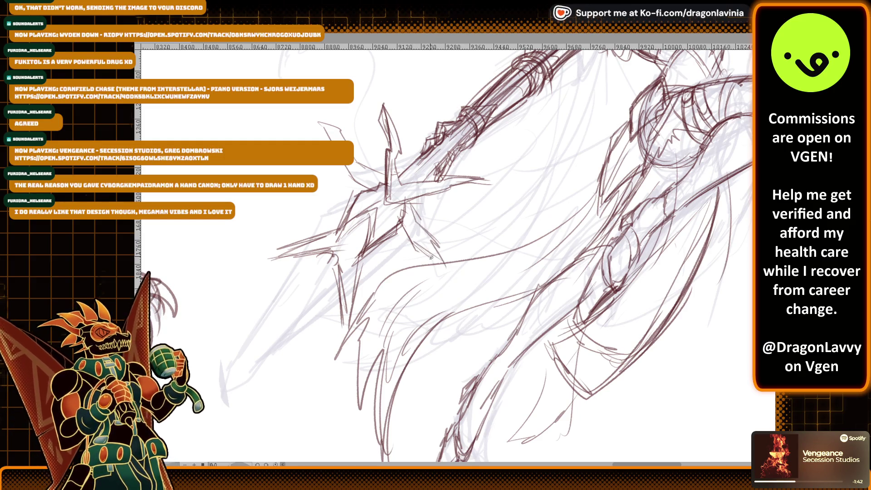
scroll(439, 265, down, 2)
drag(470, 183, 492, 189)
Step: Draw the long narrow blade down-left to a point, then zoom out with Ctrl+minus
drag(295, 248, 358, 192)
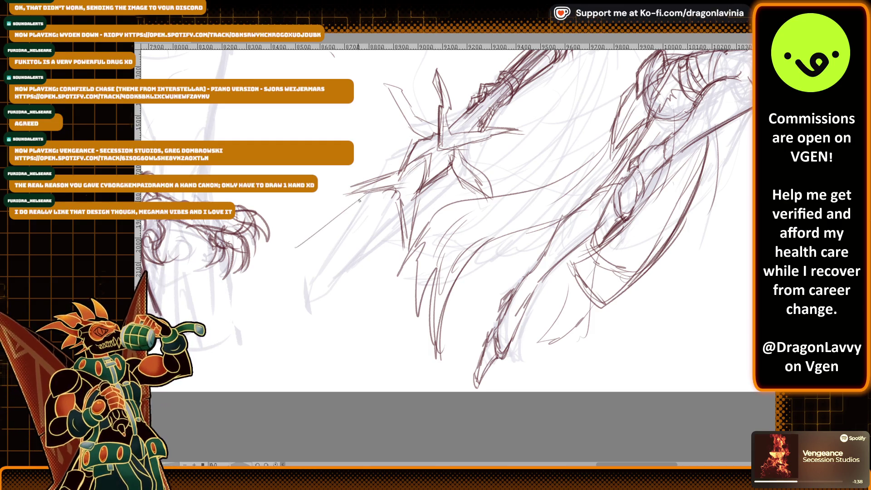
mouse_move(365, 195)
mouse_down()
mouse_move(291, 278)
mouse_move(255, 340)
mouse_move(319, 305)
mouse_up()
drag(243, 352, 337, 307)
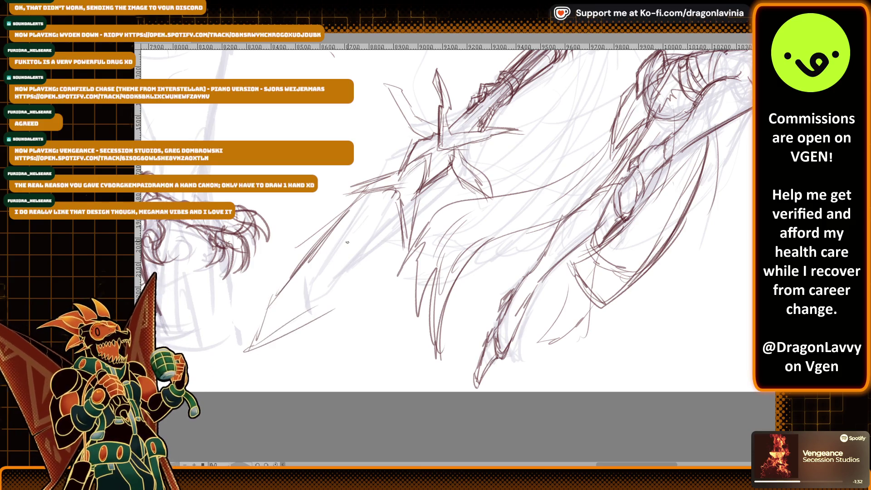
mouse_move(388, 190)
mouse_down()
mouse_move(366, 216)
mouse_move(399, 191)
mouse_move(345, 218)
mouse_move(291, 276)
mouse_move(231, 377)
mouse_up()
drag(230, 377, 294, 338)
drag(233, 382, 292, 357)
mouse_move(241, 372)
mouse_down()
mouse_move(311, 336)
mouse_move(357, 288)
mouse_up()
drag(322, 320, 405, 230)
drag(290, 346, 396, 235)
key(ctrl+minus)
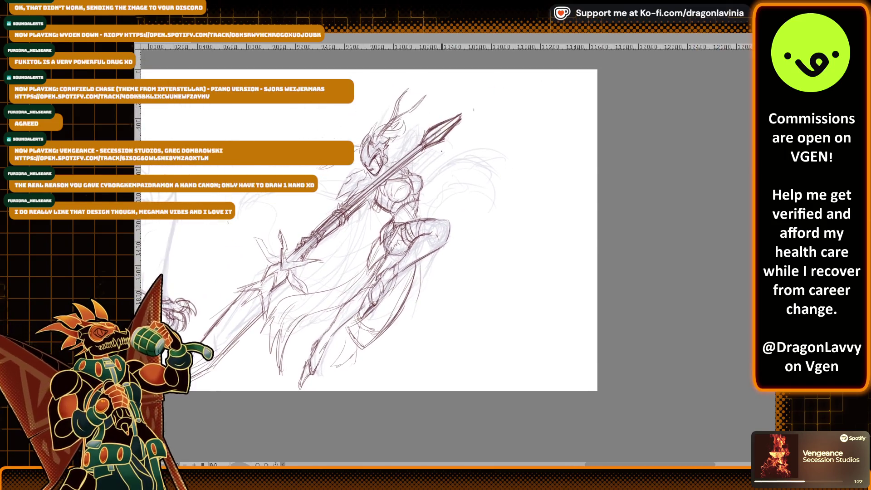
Step: Darken and strengthen the long blade's edge lines up toward the shaft
scroll(385, 313, up, 4)
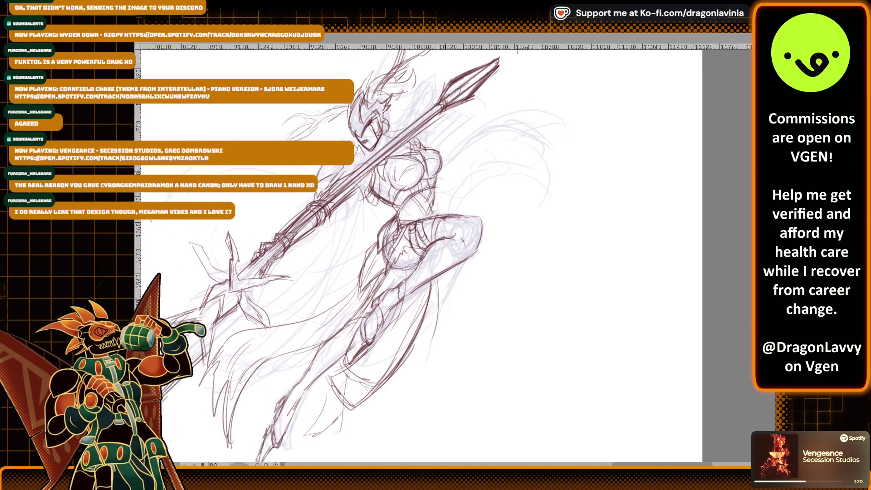
scroll(435, 281, up, 3)
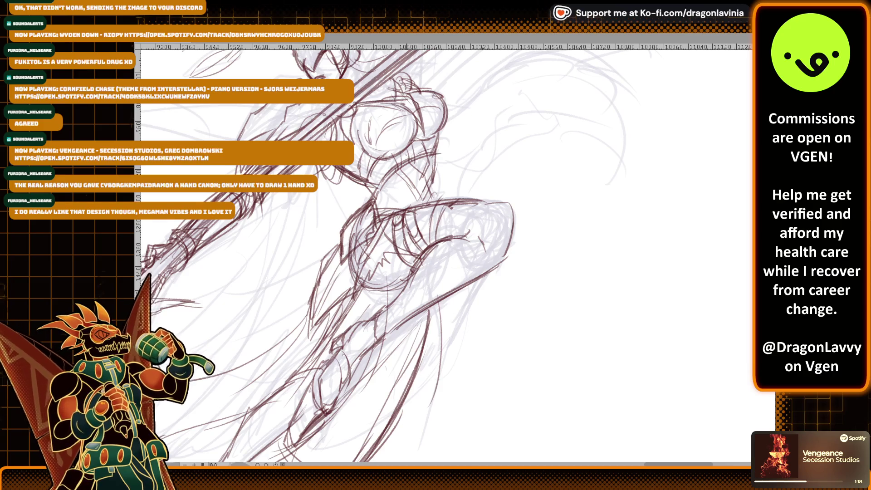
scroll(426, 150, down, 3)
drag(384, 178, 416, 155)
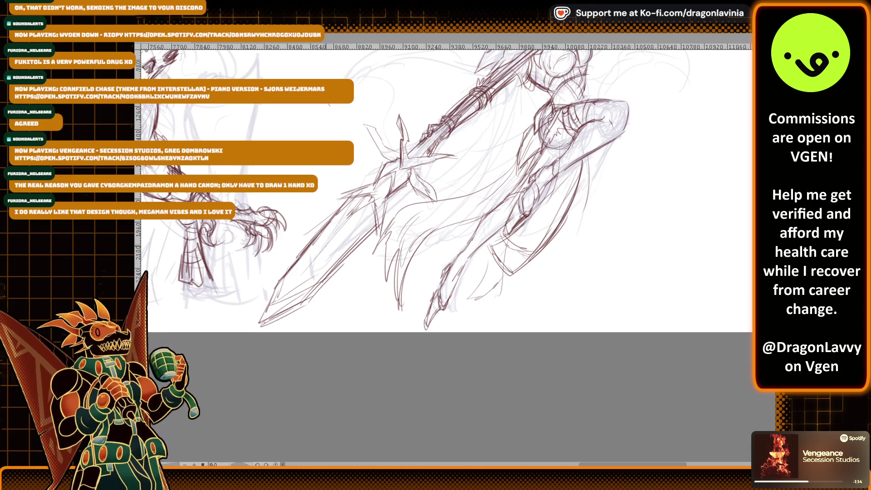
scroll(388, 182, up, 2)
mouse_move(370, 196)
mouse_down()
mouse_move(350, 203)
mouse_move(371, 233)
mouse_move(309, 217)
mouse_move(240, 312)
mouse_up()
mouse_move(292, 251)
mouse_down()
mouse_move(247, 308)
mouse_move(265, 289)
mouse_up()
drag(258, 300, 240, 323)
drag(240, 363, 365, 258)
drag(275, 351, 369, 245)
mouse_move(328, 292)
mouse_down()
mouse_move(378, 237)
mouse_move(370, 259)
mouse_up()
Step: Extend the spear's spiked head with additional long strokes around the guard
drag(374, 196, 374, 241)
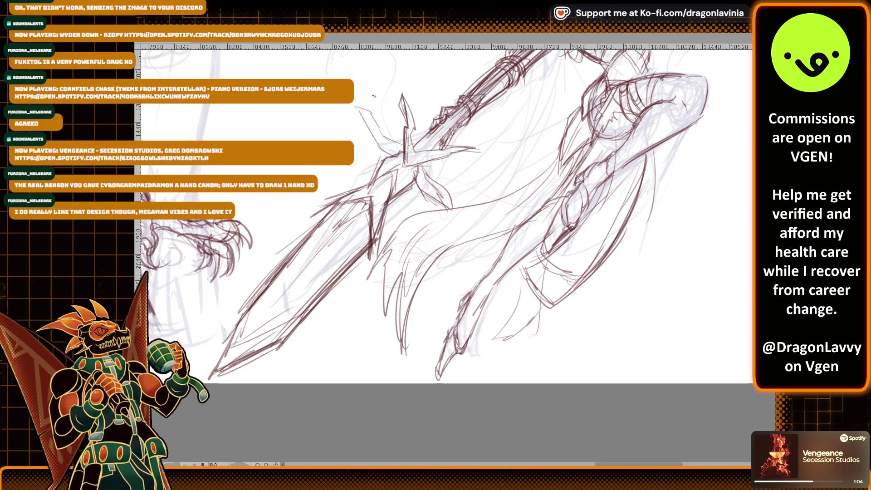
drag(445, 196, 469, 227)
mouse_move(372, 135)
mouse_down()
mouse_move(356, 106)
mouse_move(389, 144)
mouse_up()
scroll(440, 131, up, 2)
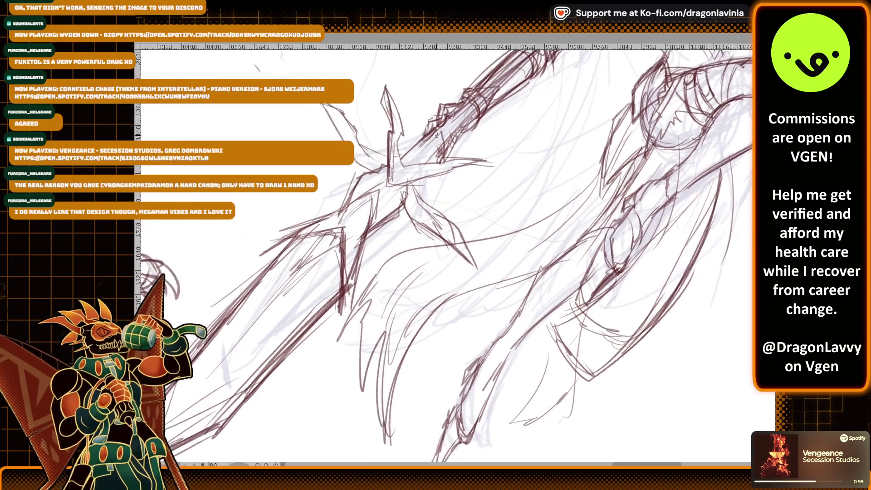
scroll(391, 193, down, 5)
scroll(391, 193, up, 3)
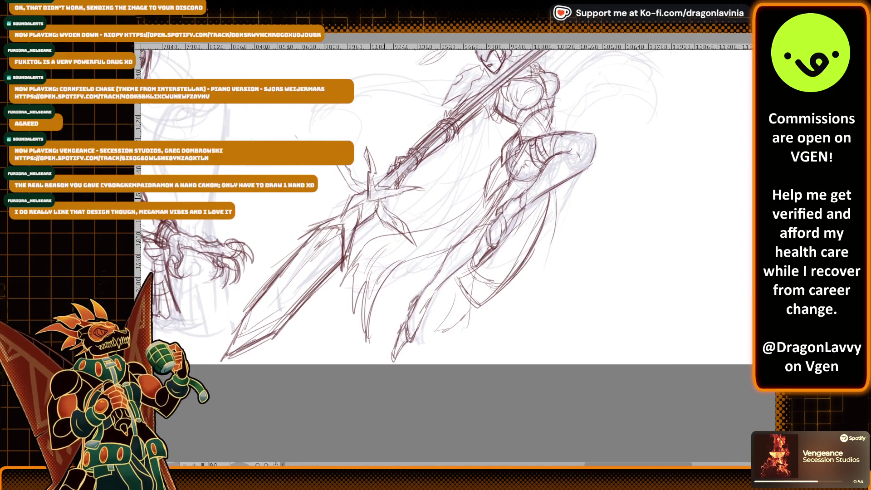
scroll(495, 133, down, 2)
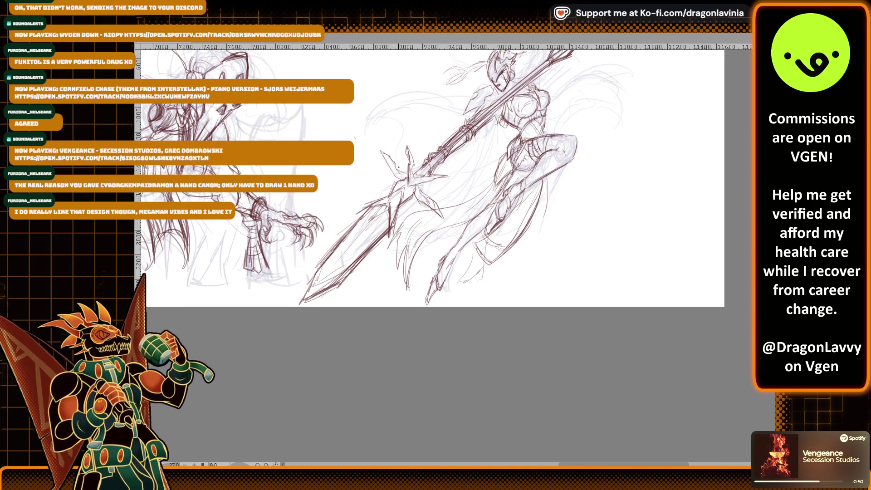
Step: Draw dark red wrap strokes along the witch's spear shaft, erasing and redrawing them
key(e)
scroll(389, 215, up, 5)
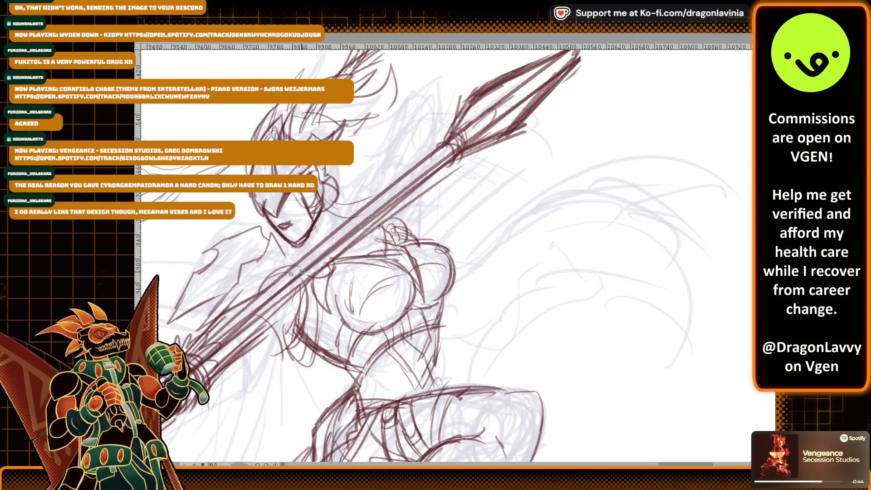
drag(443, 206, 448, 159)
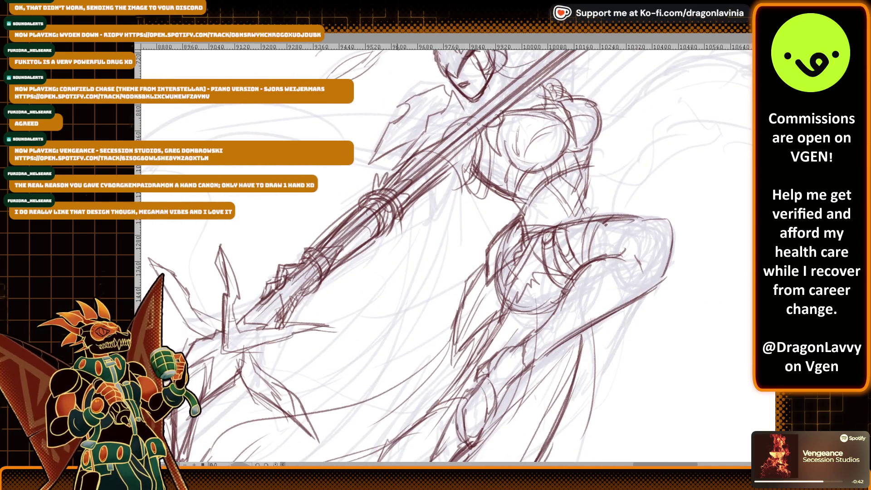
scroll(366, 151, up, 1)
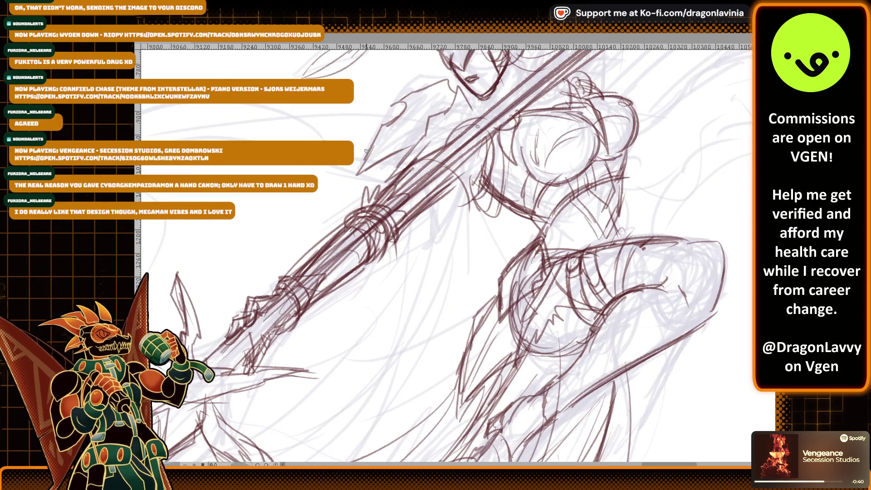
drag(403, 226, 450, 185)
drag(468, 173, 414, 213)
mouse_move(390, 254)
mouse_down()
mouse_move(400, 227)
mouse_move(363, 205)
mouse_move(337, 219)
mouse_move(366, 270)
mouse_up()
key(p)
drag(345, 231, 361, 280)
mouse_move(347, 248)
mouse_down()
mouse_move(379, 243)
mouse_move(449, 182)
mouse_move(468, 125)
mouse_move(438, 134)
mouse_move(474, 118)
mouse_up()
Step: Outline and strengthen the witch's forearm gauntlet and sleeve with short strokes
drag(349, 225, 367, 212)
mouse_move(346, 228)
mouse_down()
mouse_move(367, 221)
mouse_move(338, 214)
mouse_move(342, 220)
mouse_up()
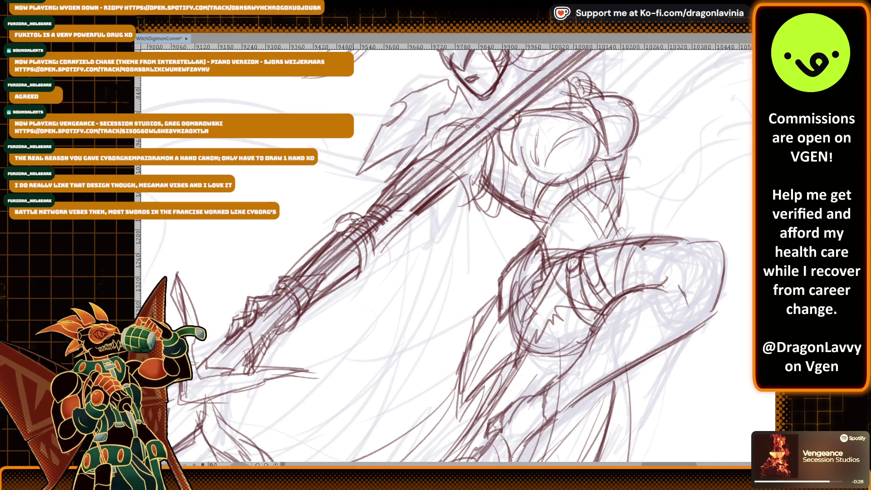
mouse_move(369, 219)
mouse_down()
mouse_move(383, 253)
mouse_move(337, 233)
mouse_move(356, 273)
mouse_move(366, 267)
mouse_up()
mouse_move(379, 236)
mouse_down()
mouse_move(372, 254)
mouse_move(380, 255)
mouse_up()
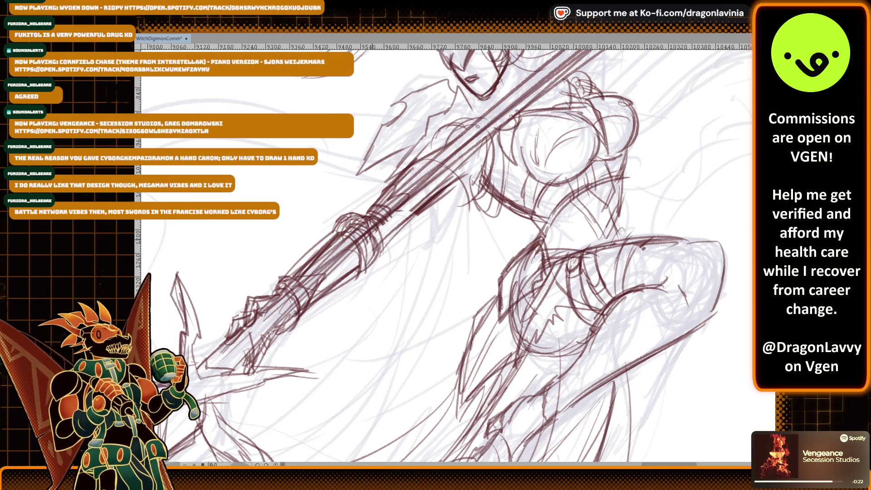
mouse_move(354, 195)
mouse_down()
mouse_move(396, 229)
mouse_move(331, 270)
mouse_move(372, 248)
mouse_move(336, 244)
mouse_up()
drag(350, 240, 343, 253)
drag(357, 219, 339, 241)
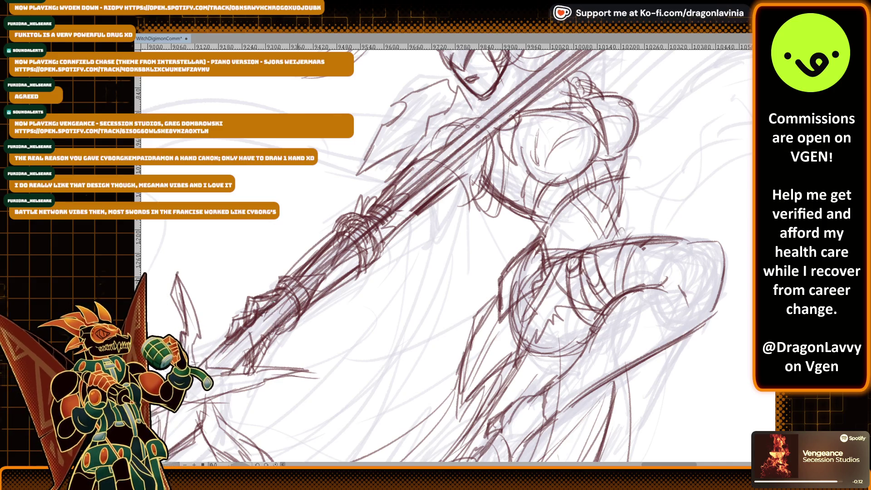
Step: Sketch the witch's hair strands and collar, then darken the collar and shoulder-spear lines
scroll(332, 250, down, 2)
scroll(332, 250, up, 2)
mouse_move(368, 203)
mouse_down()
mouse_move(345, 214)
mouse_move(339, 239)
mouse_move(355, 201)
mouse_up()
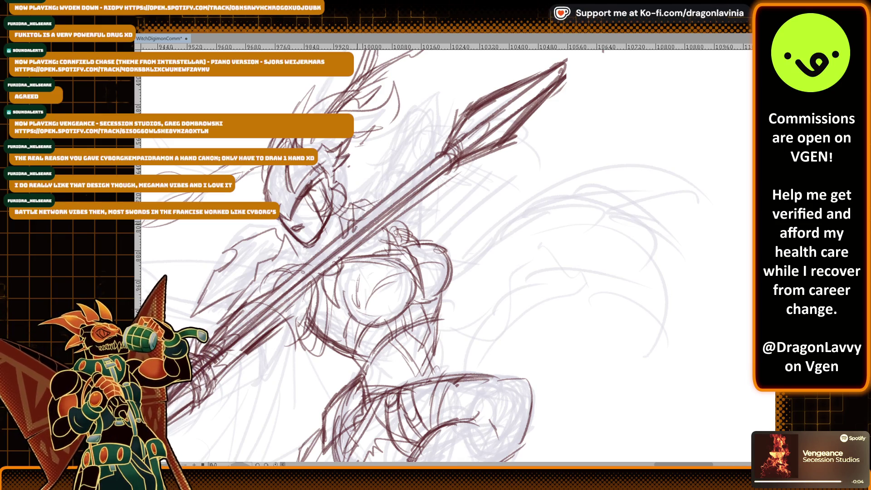
mouse_move(369, 217)
mouse_down()
mouse_move(386, 193)
mouse_move(352, 249)
mouse_move(375, 228)
mouse_up()
mouse_move(370, 192)
mouse_down()
mouse_move(395, 132)
mouse_move(380, 175)
mouse_move(413, 137)
mouse_up()
mouse_move(411, 146)
mouse_down()
mouse_move(427, 135)
mouse_move(393, 126)
mouse_up()
mouse_move(386, 155)
mouse_down()
mouse_move(394, 122)
mouse_move(422, 109)
mouse_up()
drag(413, 143, 387, 187)
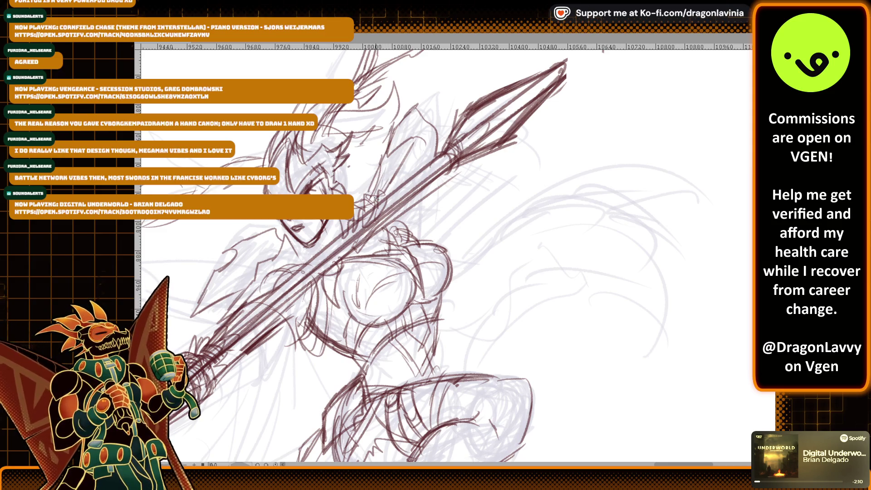
mouse_move(394, 152)
mouse_down()
mouse_move(372, 203)
mouse_move(394, 201)
mouse_up()
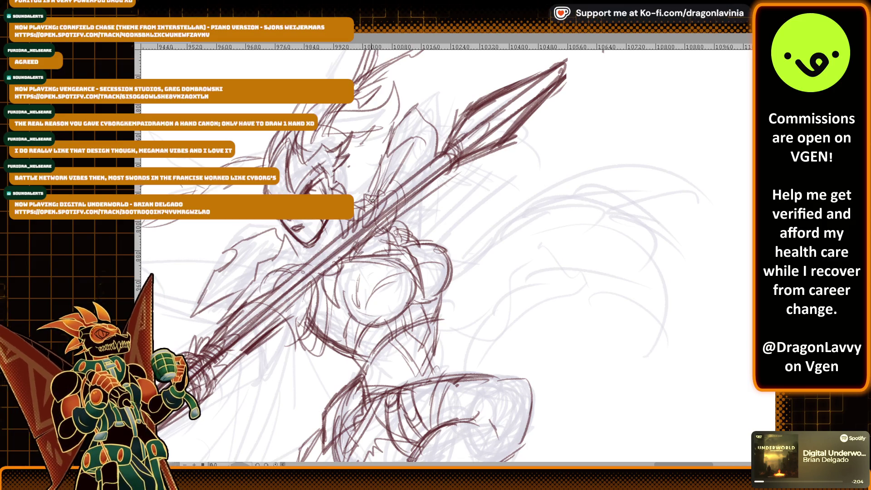
drag(366, 223, 372, 205)
mouse_move(353, 235)
mouse_down()
mouse_move(359, 214)
mouse_move(352, 235)
mouse_up()
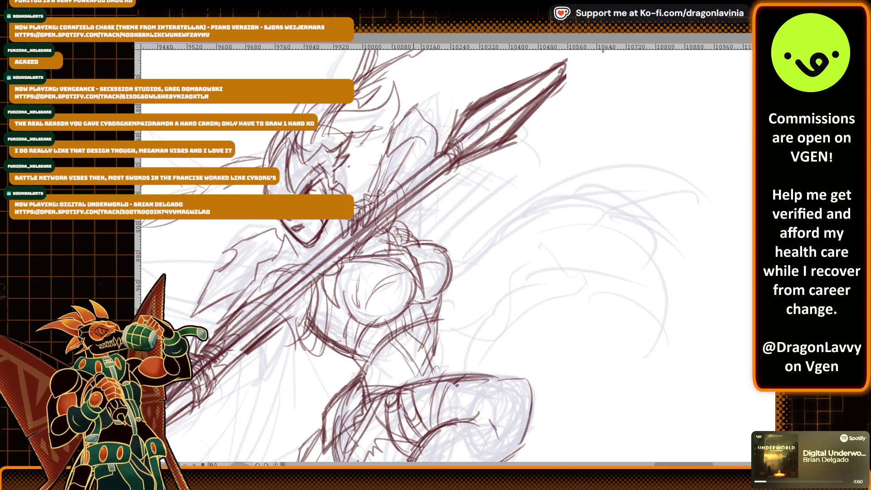
mouse_move(397, 181)
mouse_down()
mouse_move(411, 189)
mouse_move(432, 137)
mouse_up()
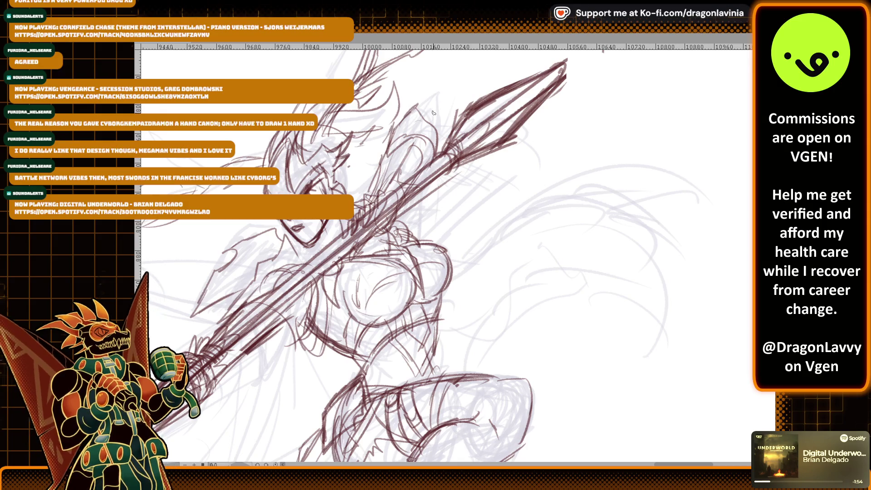
Step: Sketch the witch's chest, right torso side and shoulder armour lines
mouse_move(416, 211)
mouse_down()
mouse_move(416, 255)
mouse_move(412, 236)
mouse_move(426, 232)
mouse_up()
mouse_move(443, 235)
mouse_down()
mouse_move(440, 274)
mouse_move(414, 295)
mouse_up()
drag(454, 251, 436, 298)
drag(416, 234, 441, 286)
drag(445, 236, 427, 294)
drag(406, 238, 432, 291)
drag(421, 197, 432, 240)
drag(399, 189, 382, 232)
drag(373, 224, 410, 212)
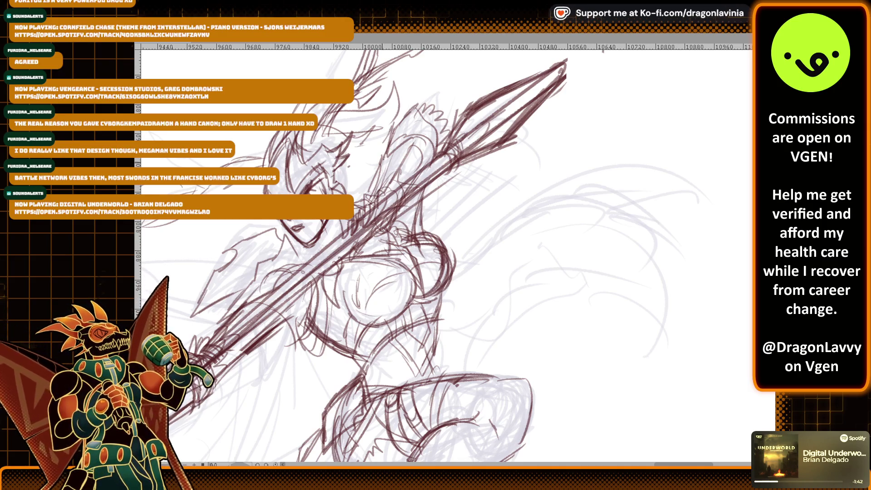
drag(390, 188, 416, 148)
Step: Draw a curving cape line and a jagged tattered edge below the witch
scroll(407, 144, down, 2)
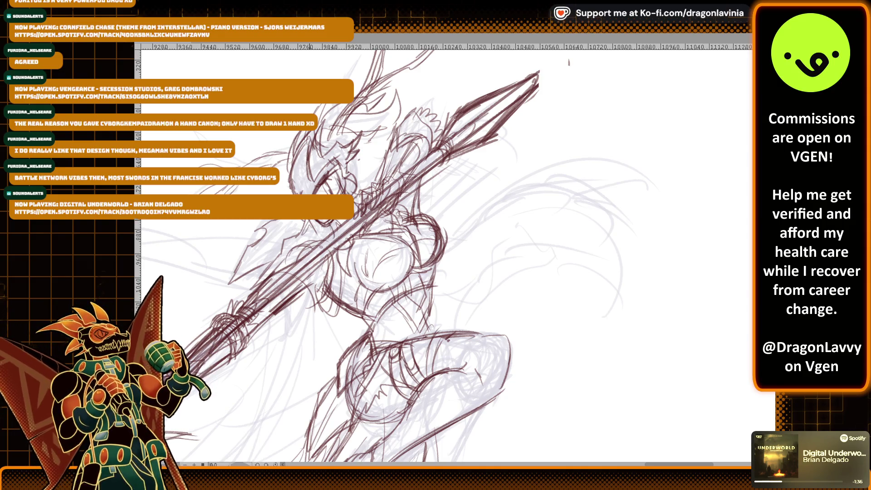
scroll(390, 263, down, 2)
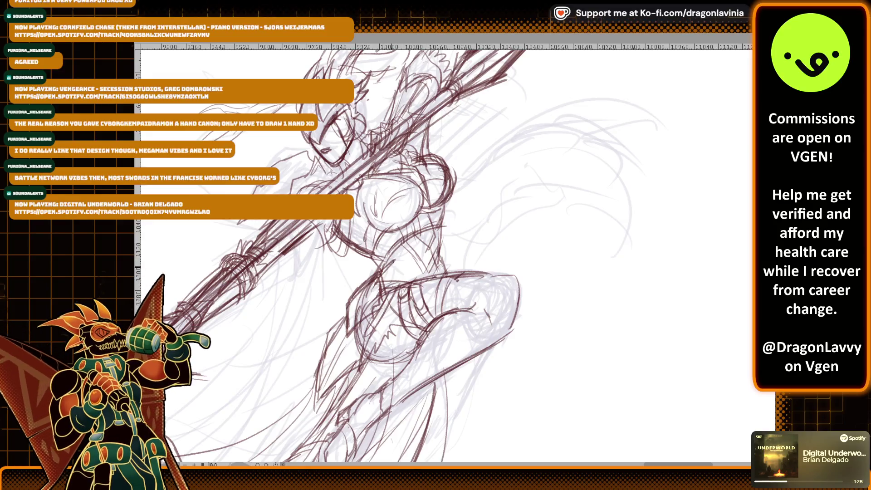
scroll(390, 263, down, 2)
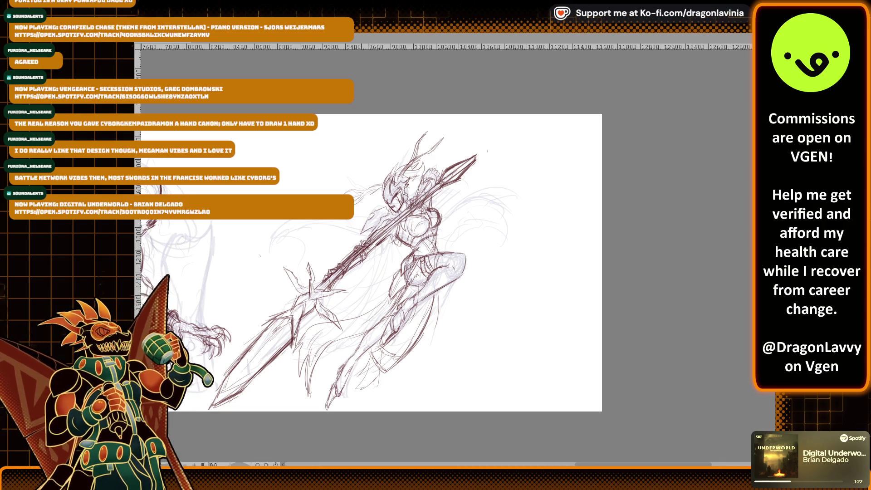
scroll(345, 205, up, 2)
mouse_move(238, 286)
mouse_down()
mouse_move(234, 277)
mouse_move(292, 243)
mouse_up()
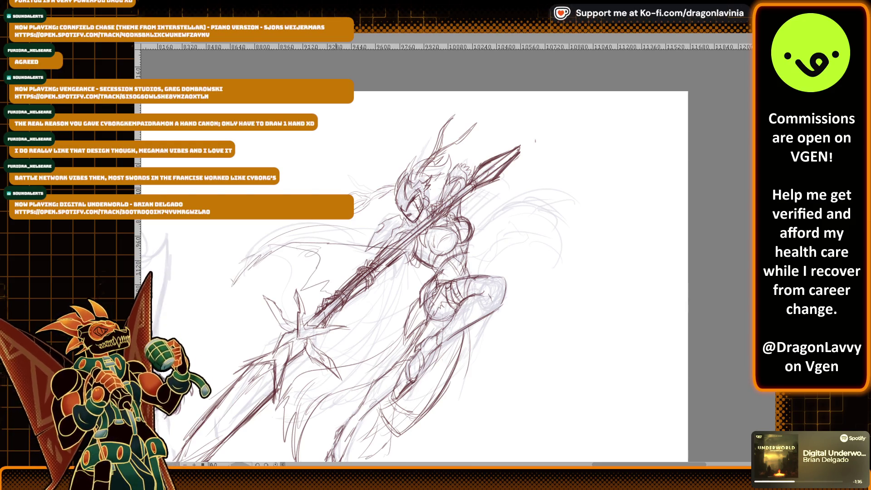
mouse_move(368, 291)
mouse_down()
mouse_move(373, 314)
mouse_move(411, 302)
mouse_up()
Step: Sweep flowing cape lines, a hanging fold and a trailing edge out behind the witch
drag(472, 225, 559, 173)
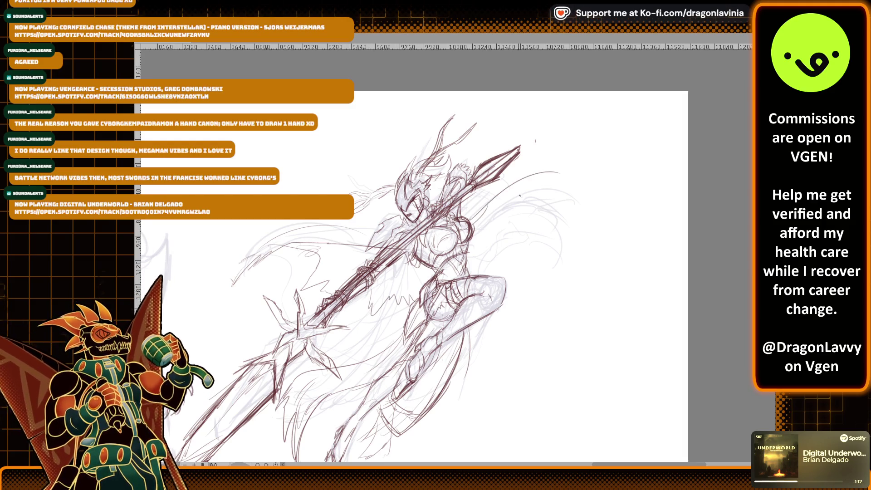
drag(497, 206, 560, 172)
drag(515, 235, 485, 275)
mouse_move(497, 196)
mouse_down()
mouse_move(570, 173)
mouse_move(590, 206)
mouse_move(593, 195)
mouse_up()
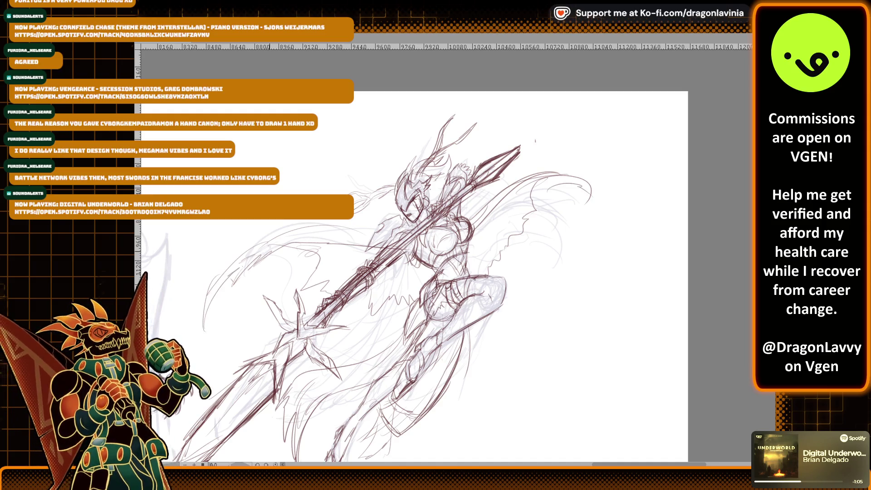
scroll(550, 112, down, 2)
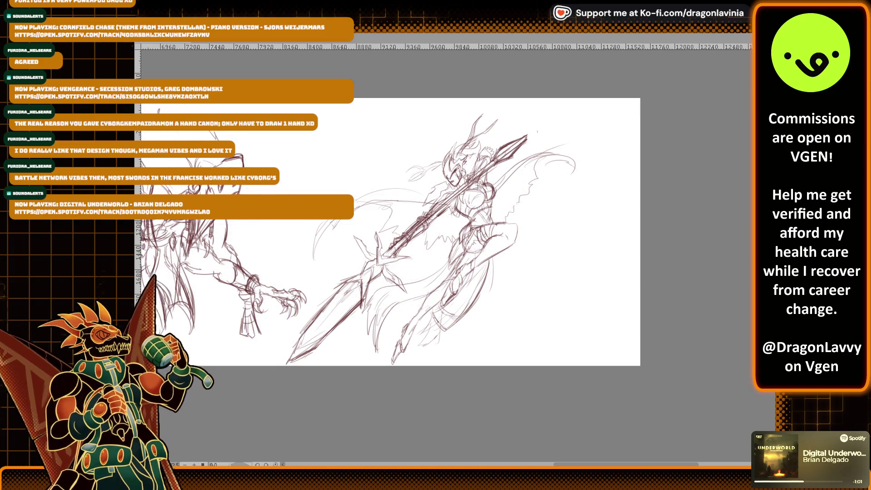
scroll(422, 249, up, 2)
scroll(422, 254, up, 1)
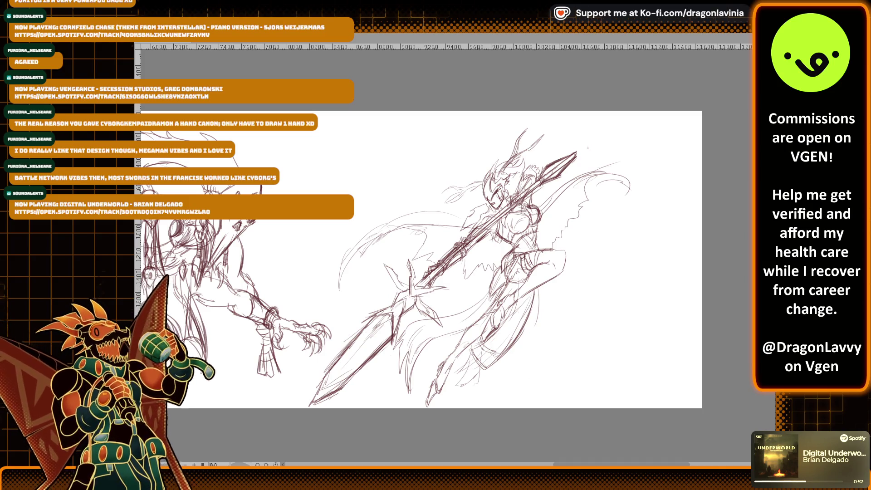
key(bracketright)
key(bracketright)
key(bracketright)
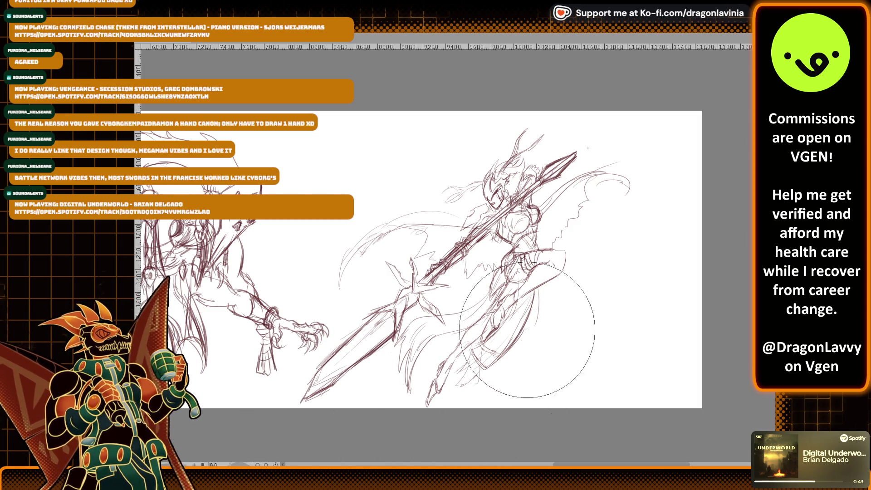
Step: Add small strokes to the witch's hair and detail the spear tip
scroll(575, 276, up, 1)
scroll(576, 277, up, 5)
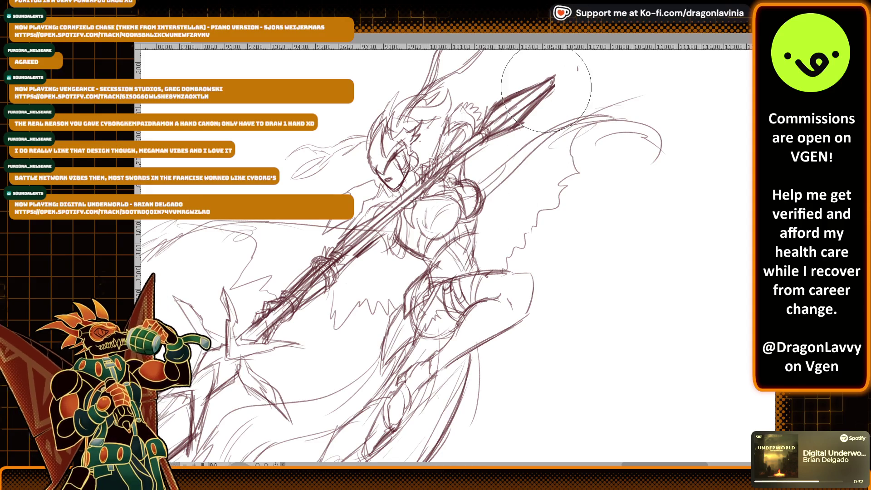
drag(478, 109, 464, 108)
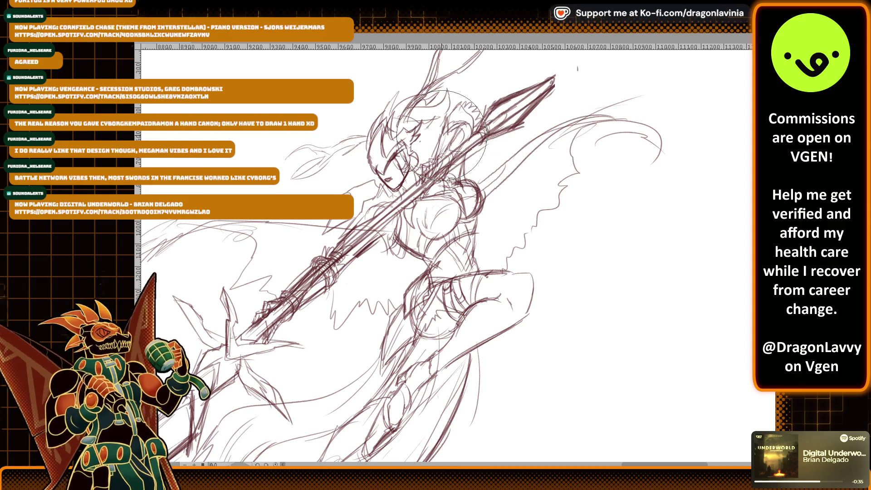
drag(490, 131, 551, 80)
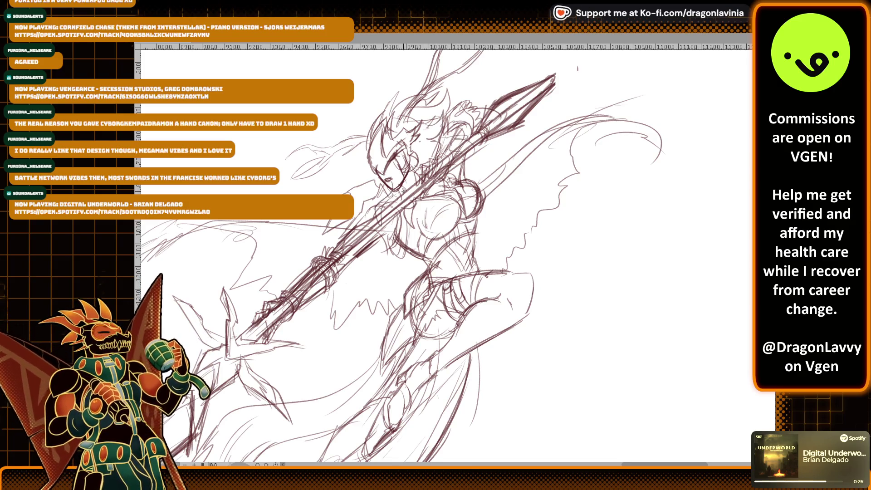
Step: Sketch torso lines and the waist and belt of the witch
scroll(434, 137, up, 2)
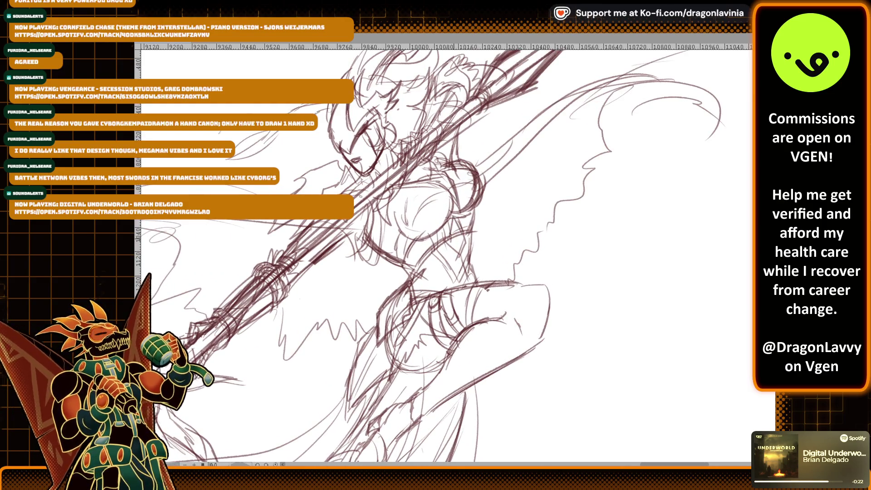
drag(437, 229, 437, 259)
drag(460, 257, 438, 279)
mouse_move(452, 237)
mouse_down()
mouse_move(463, 214)
mouse_move(470, 273)
mouse_up()
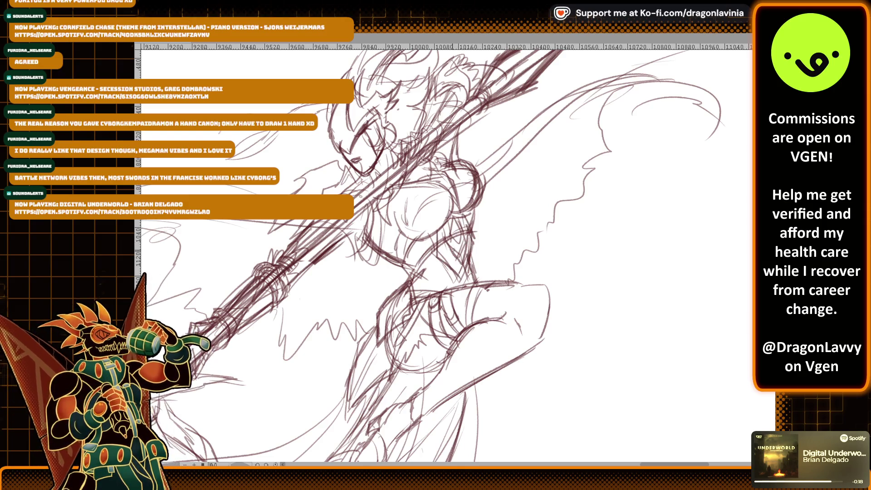
mouse_move(406, 284)
mouse_down()
mouse_move(388, 304)
mouse_move(414, 315)
mouse_up()
drag(456, 284, 412, 298)
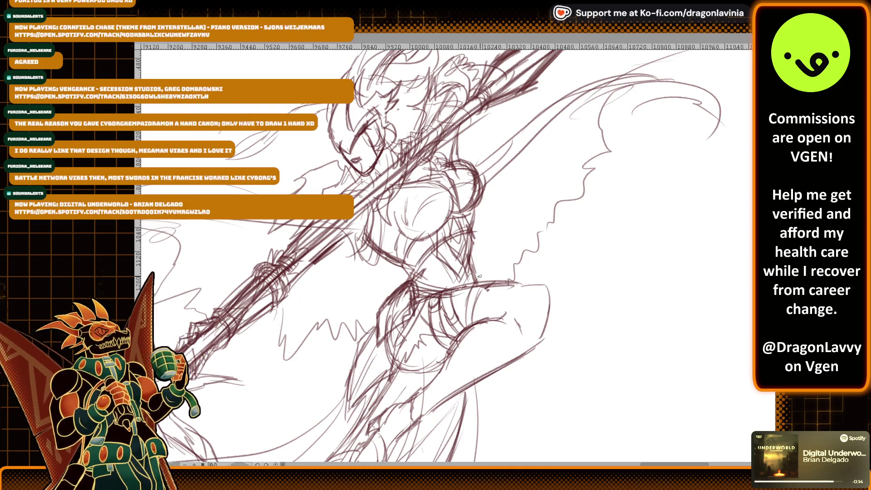
Step: Zoom out to show the witch beside the robot creature and lasso the witch
scroll(477, 276, down, 5)
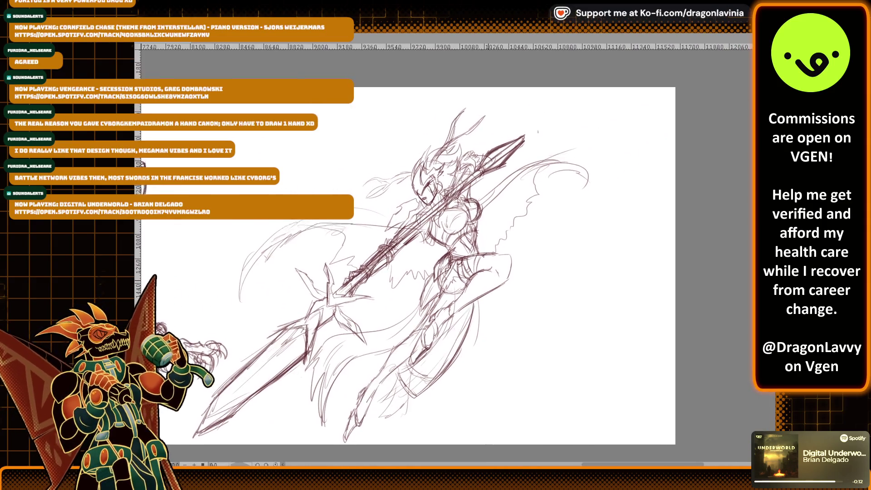
scroll(461, 291, up, 2)
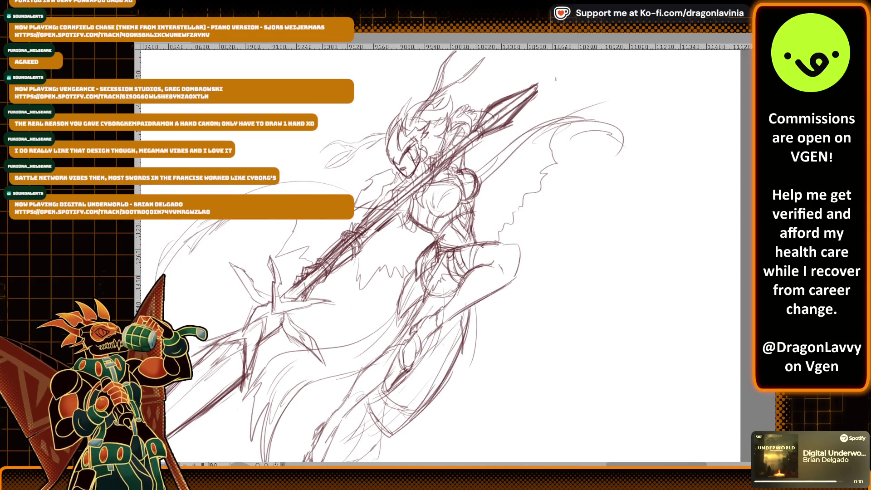
scroll(470, 317, down, 2)
scroll(372, 386, up, 2)
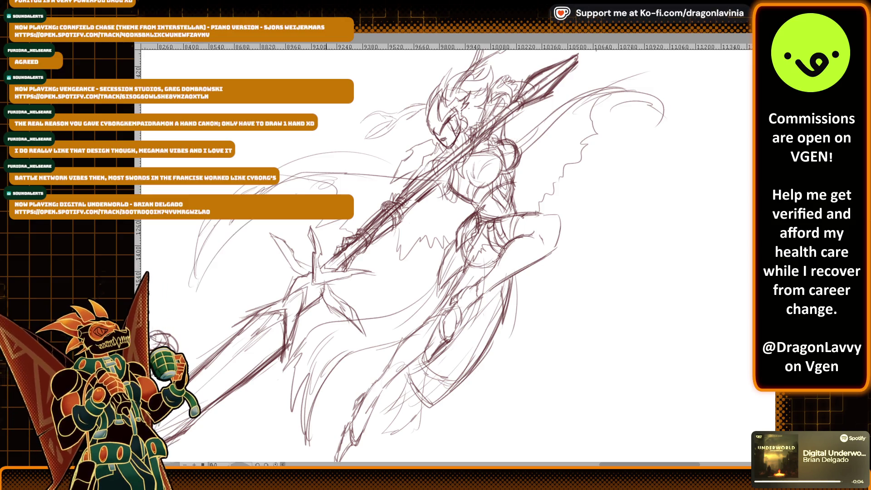
scroll(631, 136, down, 3)
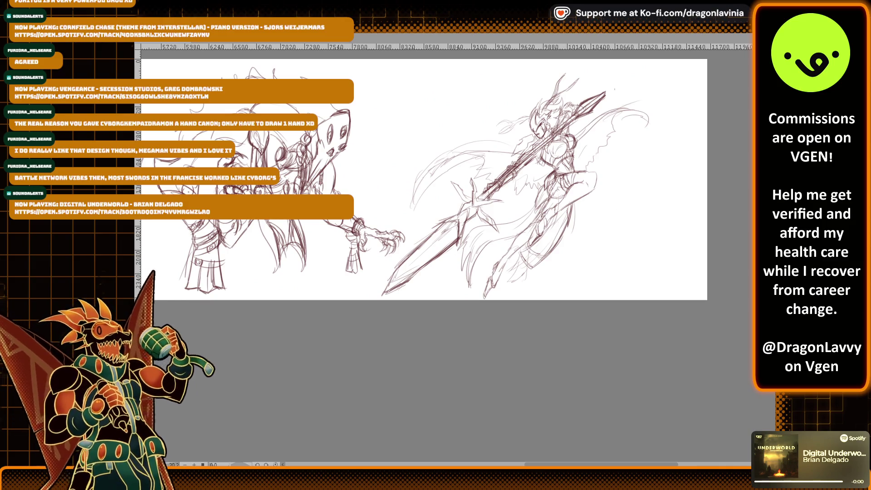
drag(369, 326, 409, 338)
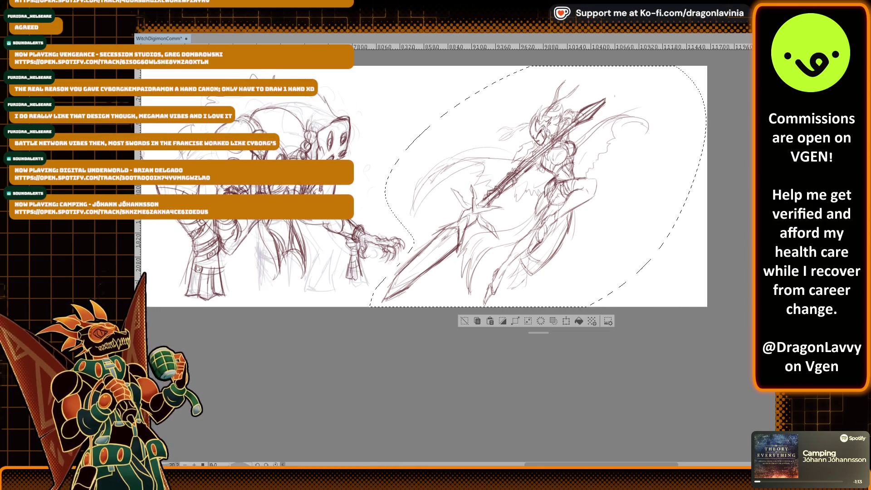
Step: Transform the lassoed witch a little to the right and deselect it
key(ctrl+t)
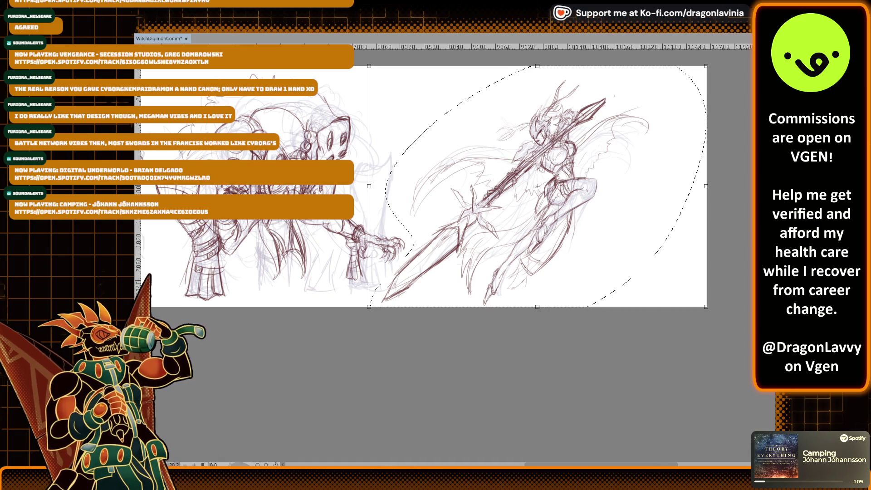
key(Return)
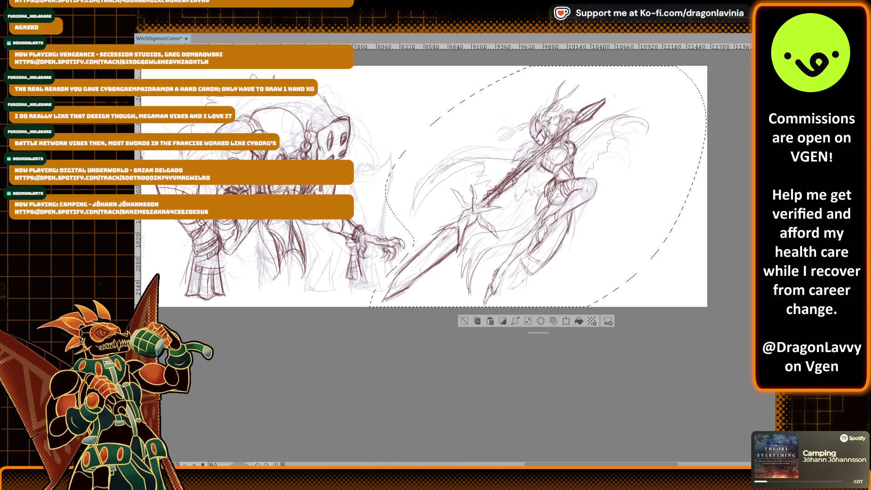
key(ctrl+t)
drag(538, 184, 570, 182)
key(Return)
scroll(355, 283, down, 1)
key(ctrl+d)
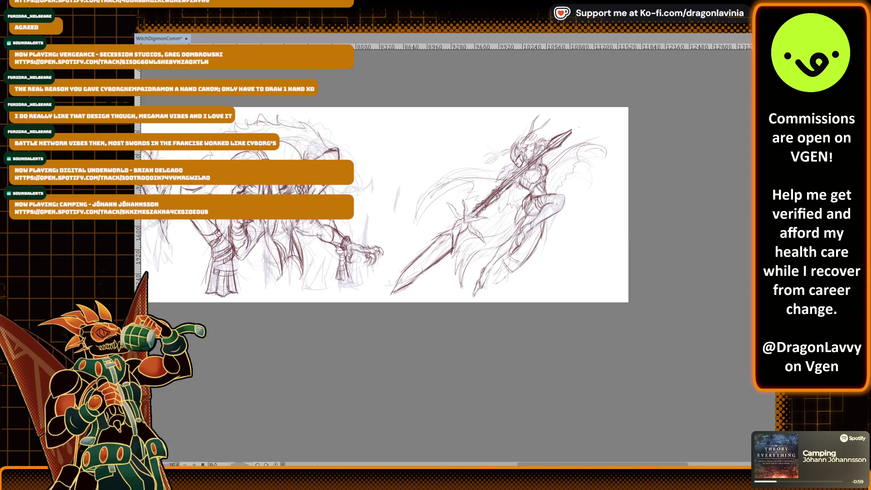
Step: Zoom out and lasso the three right-hand sketches
scroll(408, 190, down, 2)
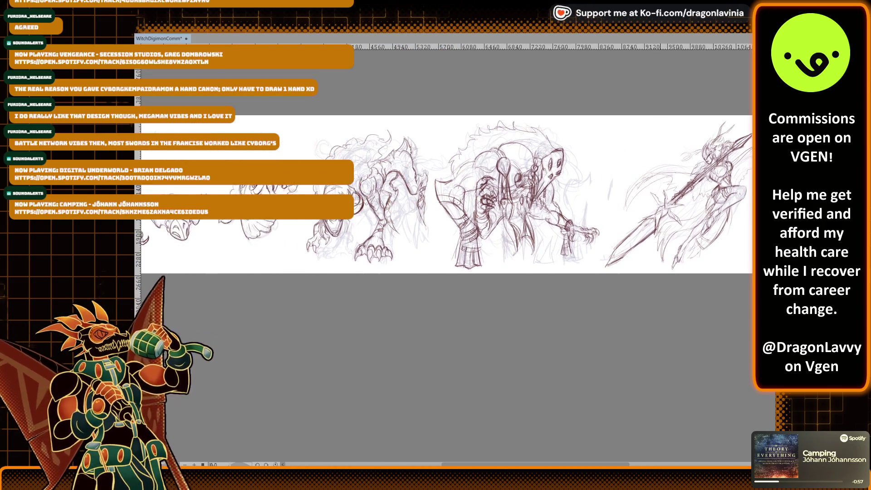
scroll(676, 212, down, 2)
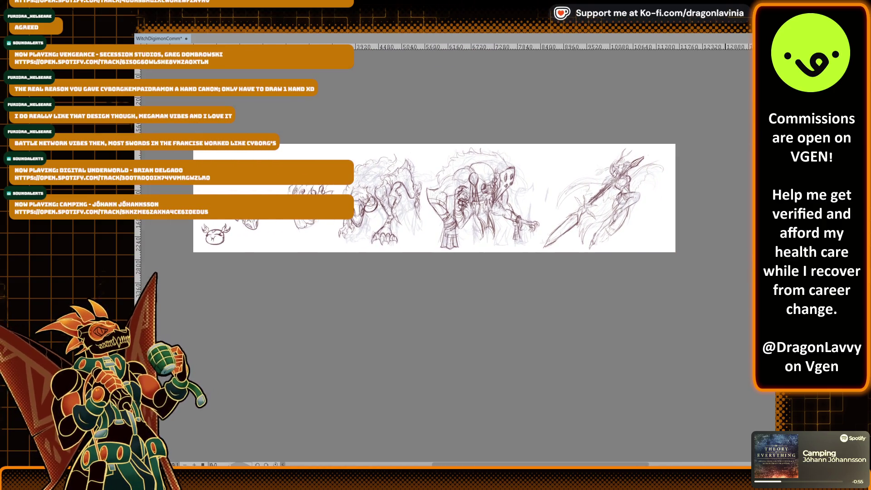
mouse_move(638, 276)
mouse_down()
mouse_move(422, 274)
mouse_move(425, 220)
mouse_move(456, 134)
mouse_move(703, 190)
mouse_up()
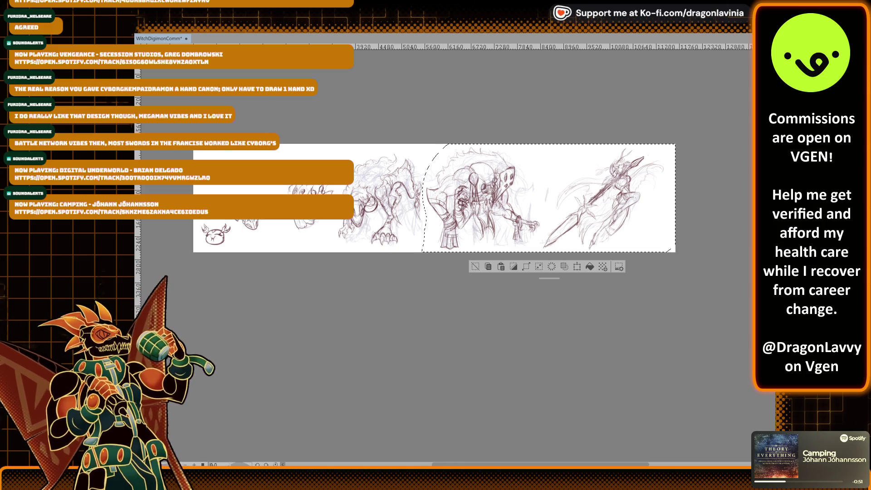
Step: Transform the beast, robot and witch sketches as one group, shifting them slightly left
key(ctrl+t)
key(Left)
key(Left)
key(Left)
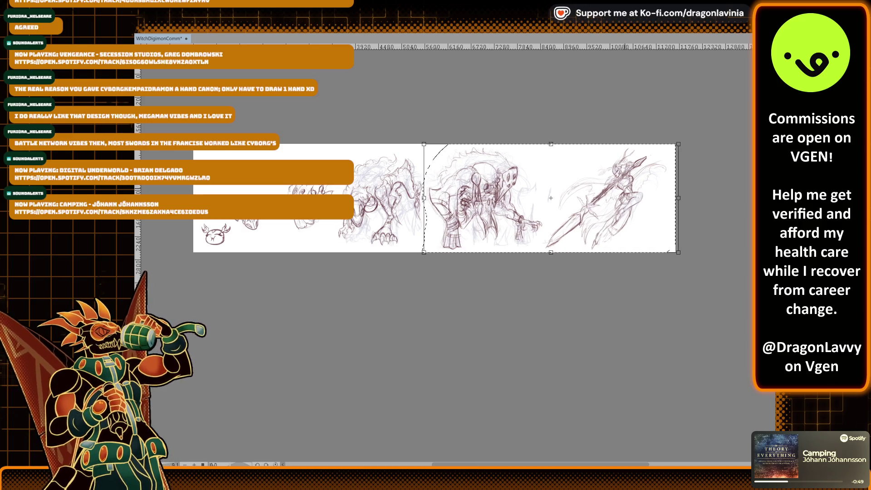
key(Right)
key(Right)
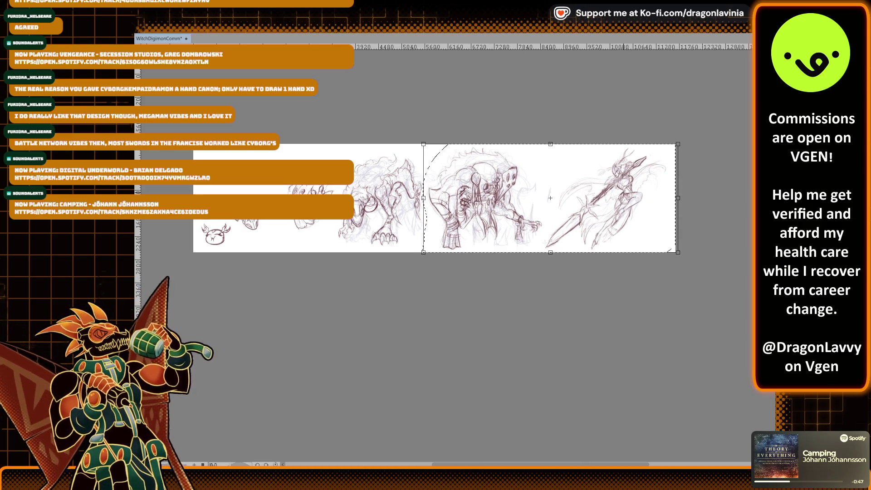
key(ctrl+d)
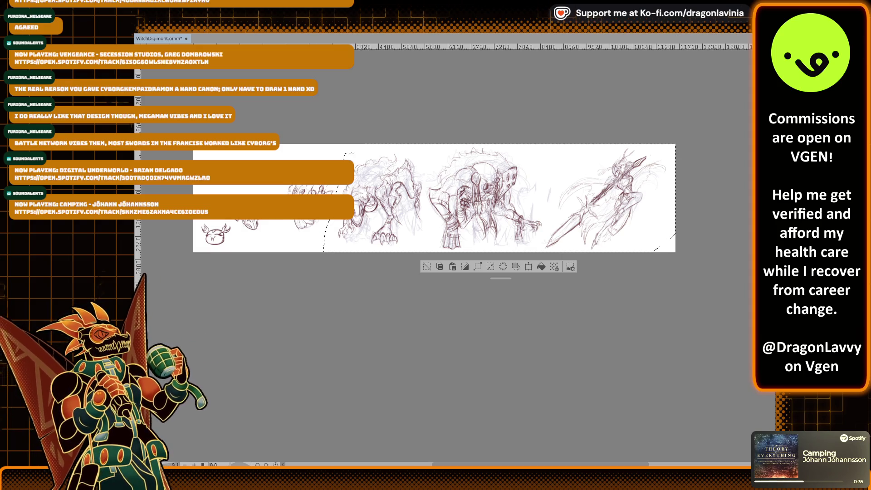
key(ctrl+t)
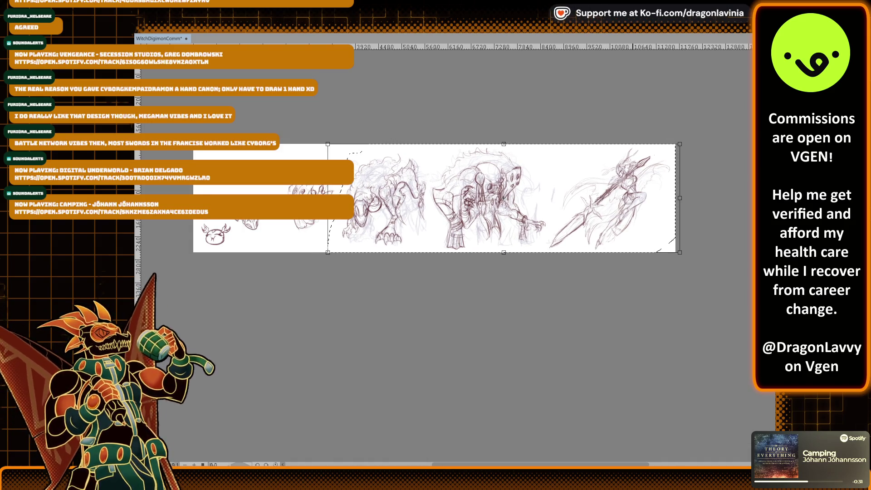
drag(506, 198, 505, 198)
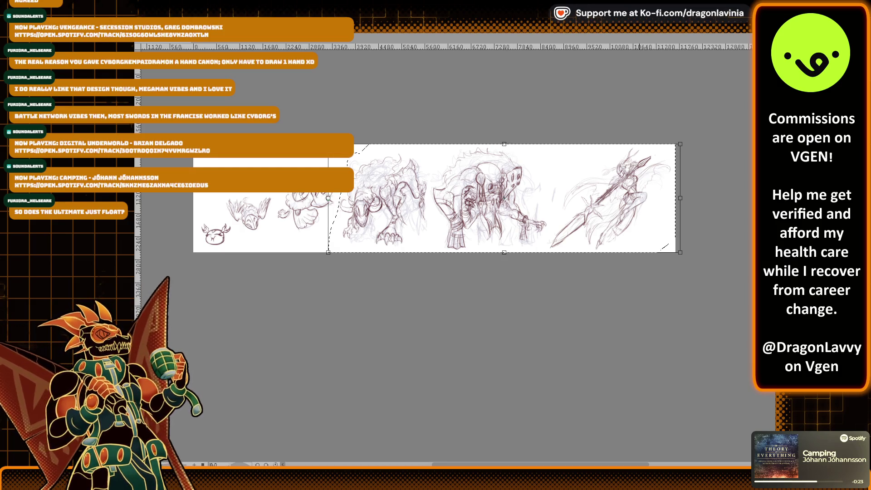
key(Return)
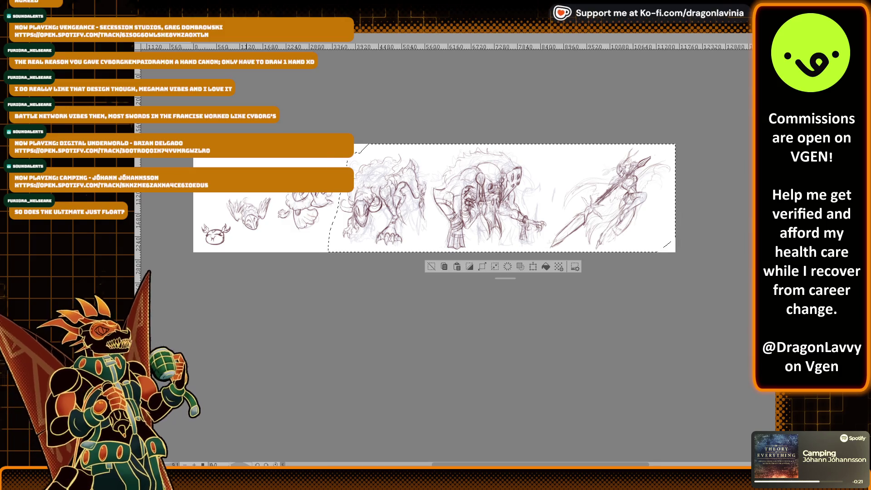
Step: Deselect, zoom in on the robot's front leg and sketch lines along its bottom
key(ctrl+d)
scroll(605, 133, up, 2)
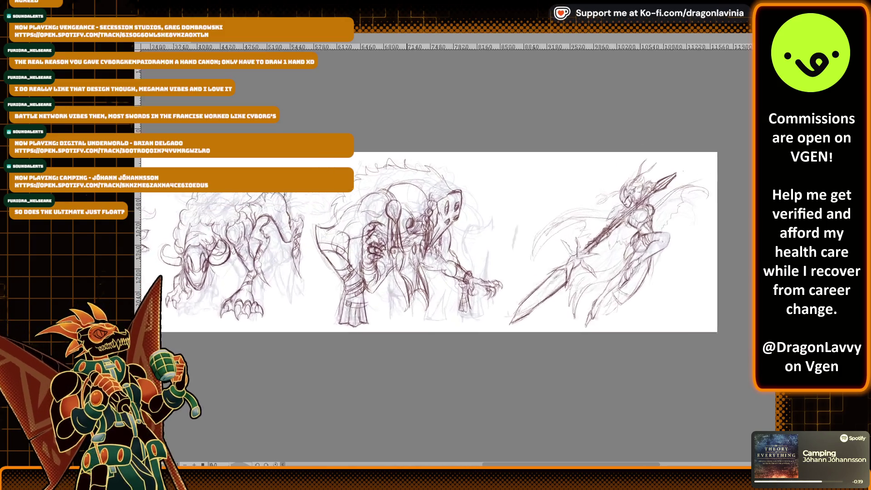
scroll(513, 254, up, 2)
scroll(513, 254, down, 1)
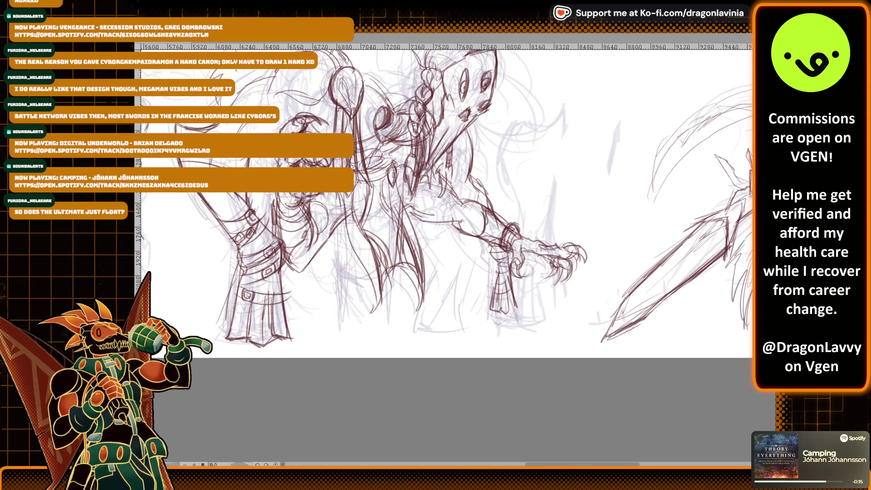
scroll(536, 295, up, 1)
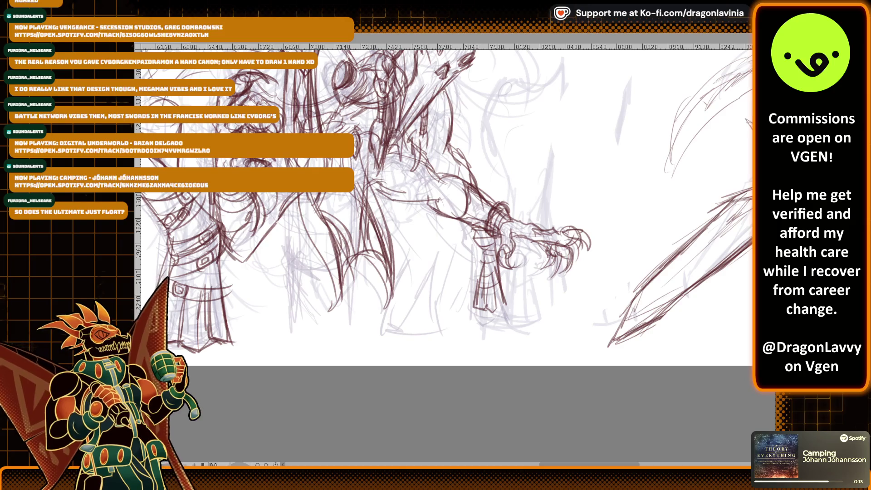
scroll(590, 227, up, 2)
mouse_move(432, 295)
mouse_down()
mouse_move(463, 295)
mouse_move(454, 287)
mouse_move(460, 295)
mouse_up()
key(ctrl+z)
drag(445, 234, 455, 305)
Step: Draw the robot leg's left contour and detail marks, then zoom out over the strip
mouse_move(407, 178)
mouse_down()
mouse_move(414, 203)
mouse_move(403, 271)
mouse_up()
drag(413, 222, 399, 295)
drag(427, 235, 434, 255)
drag(413, 221, 419, 198)
scroll(418, 198, down, 5)
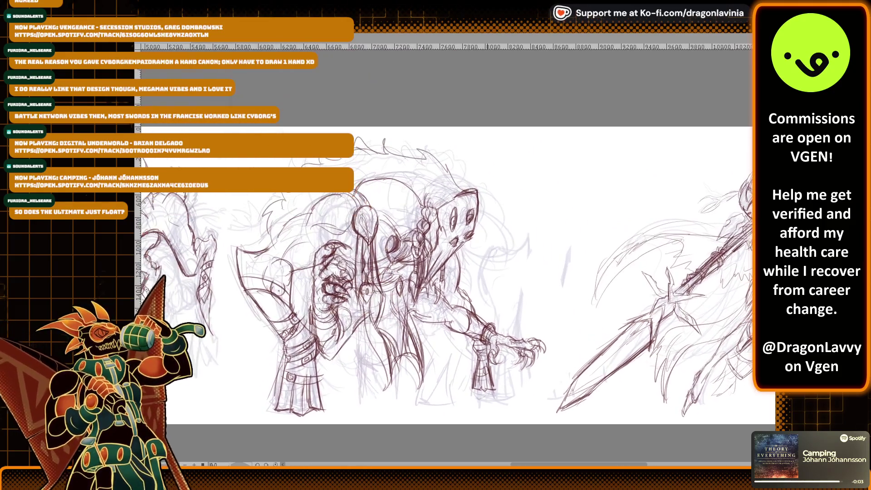
scroll(524, 207, down, 5)
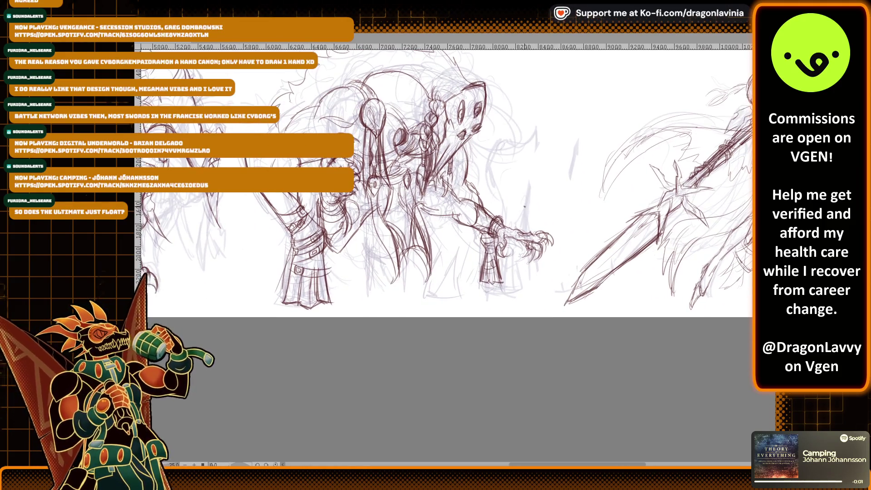
scroll(340, 193, up, 3)
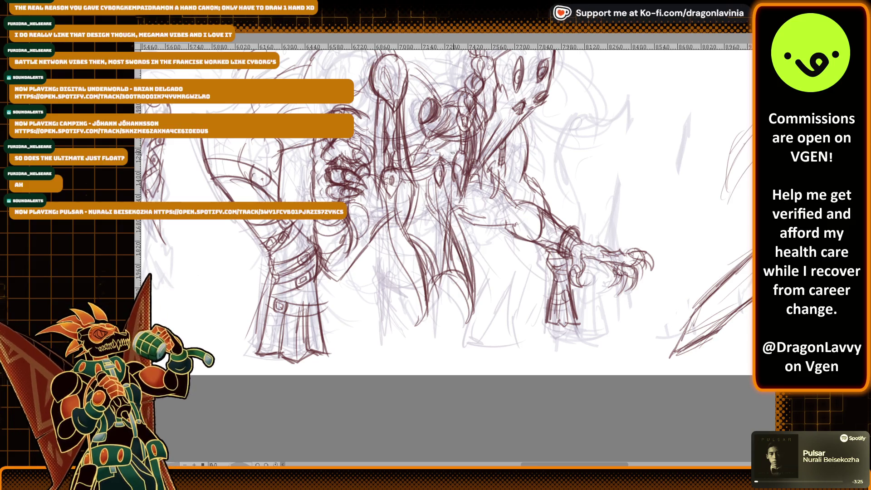
scroll(448, 157, down, 6)
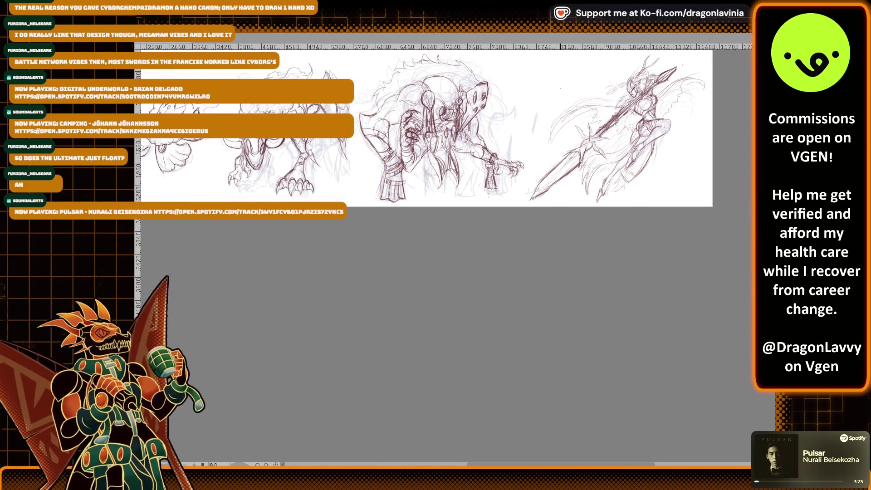
scroll(445, 168, up, 3)
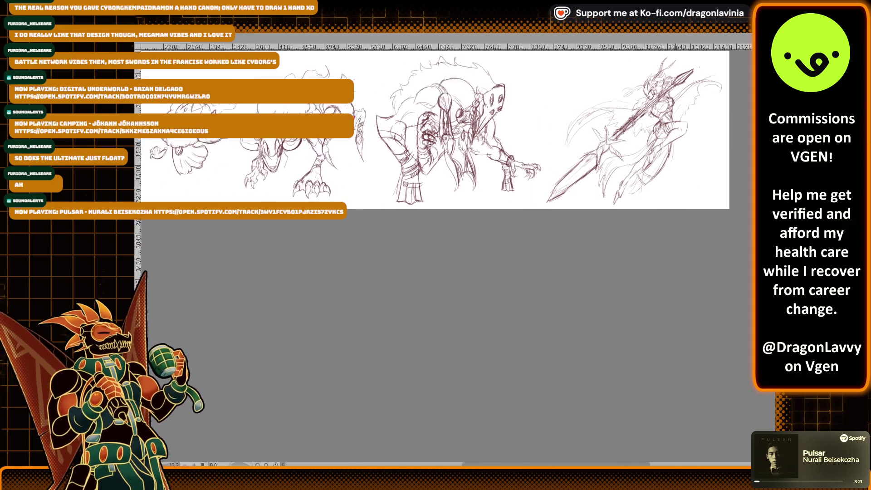
scroll(587, 323, down, 2)
scroll(588, 323, up, 3)
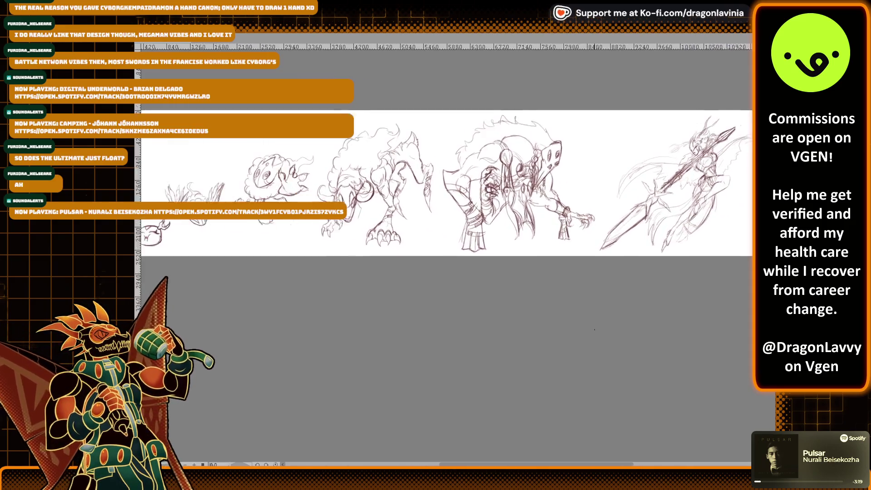
scroll(587, 323, down, 2)
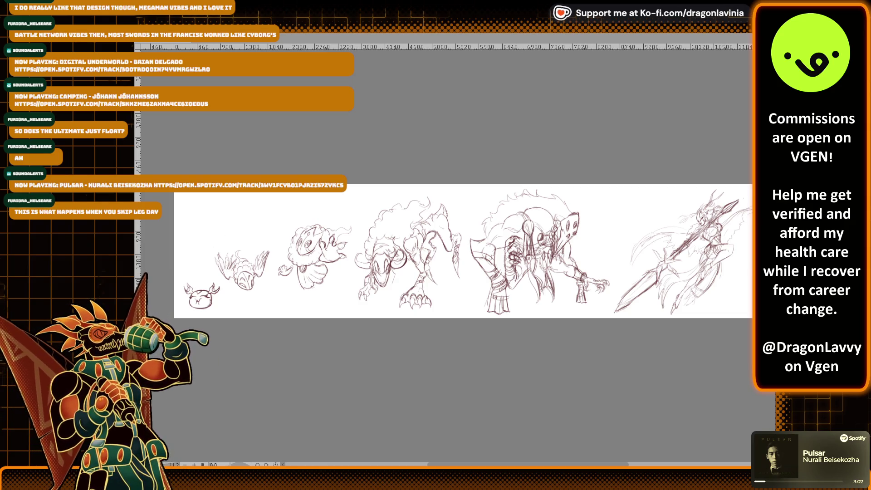
key(ctrl+plus)
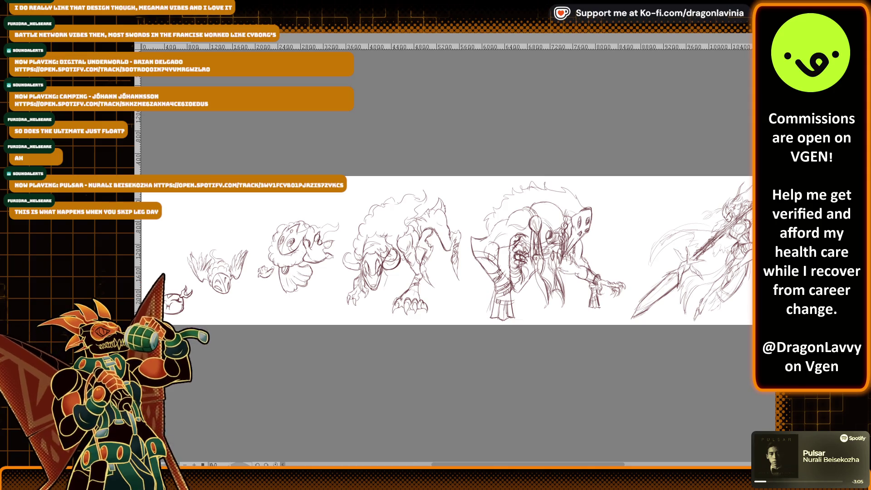
drag(444, 250, 475, 329)
key(ctrl+plus)
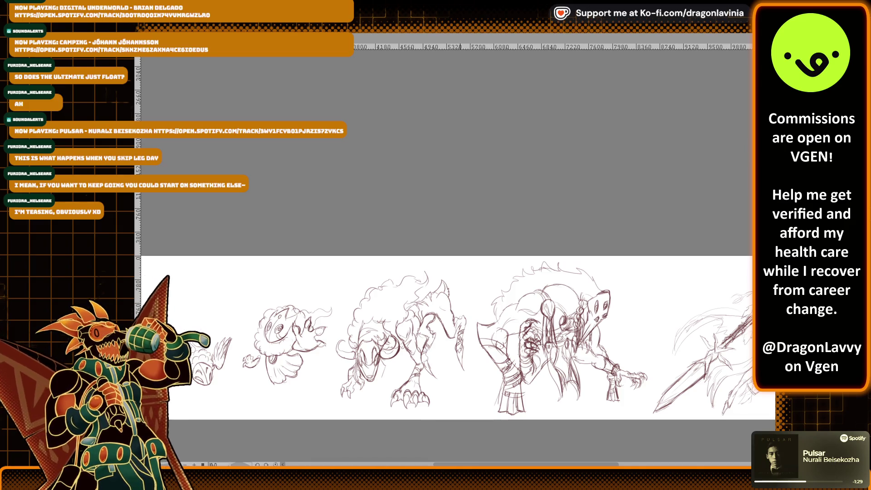
key(ctrl+minus)
scroll(450, 272, down, 3)
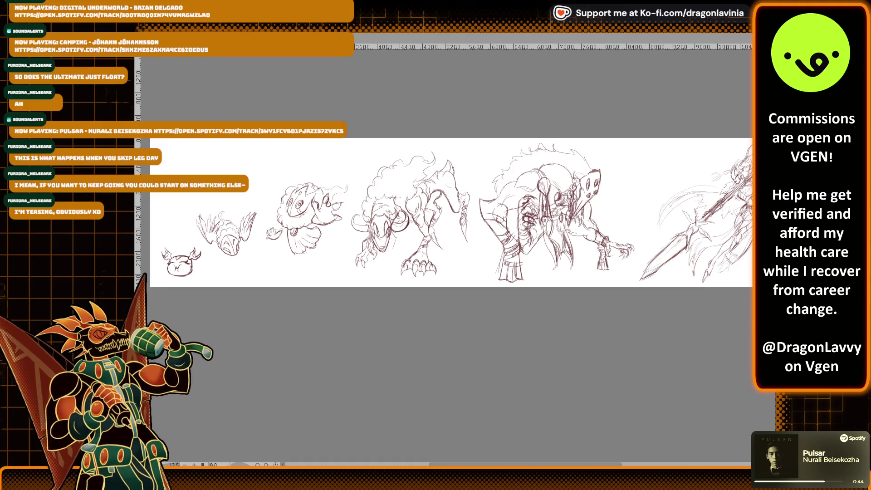
scroll(273, 214, up, 1)
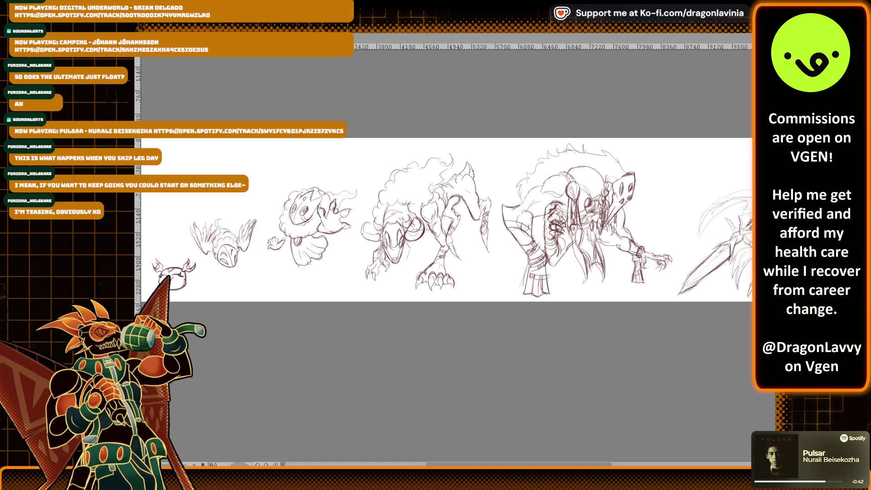
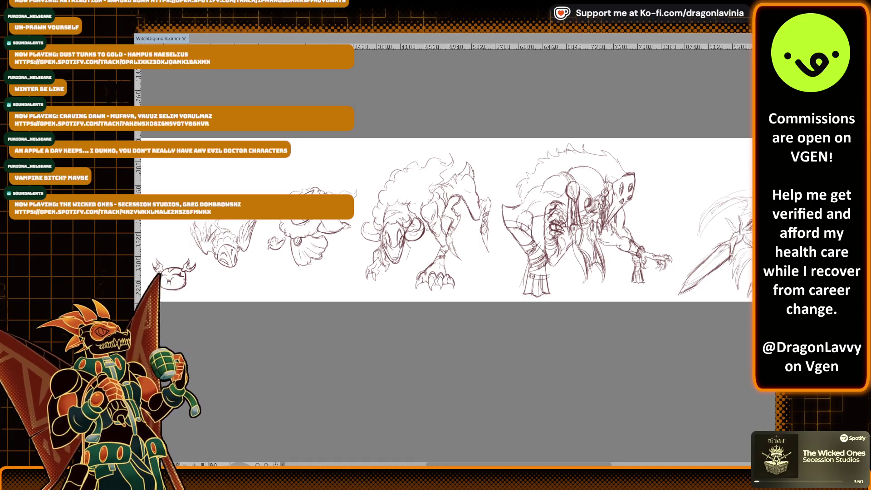
Step: Create a new blank portrait Illustration canvas beside the WitchDigimon document tab
scroll(421, 220, down, 1)
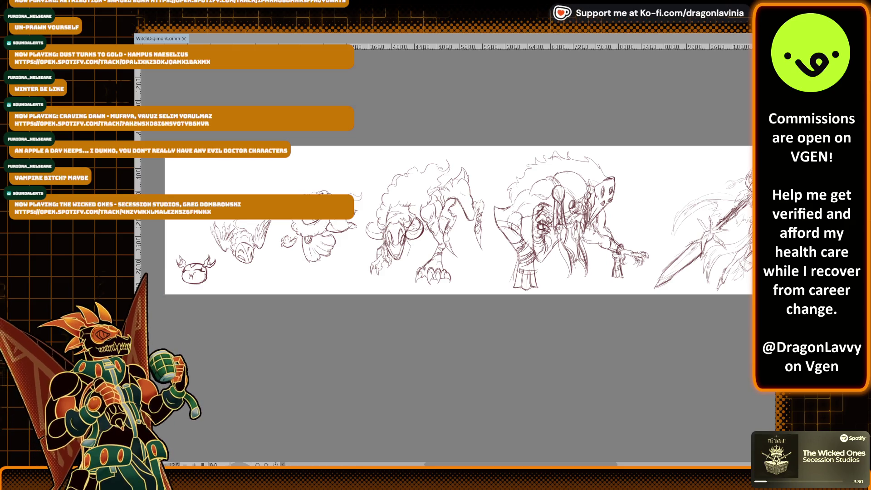
key(Return)
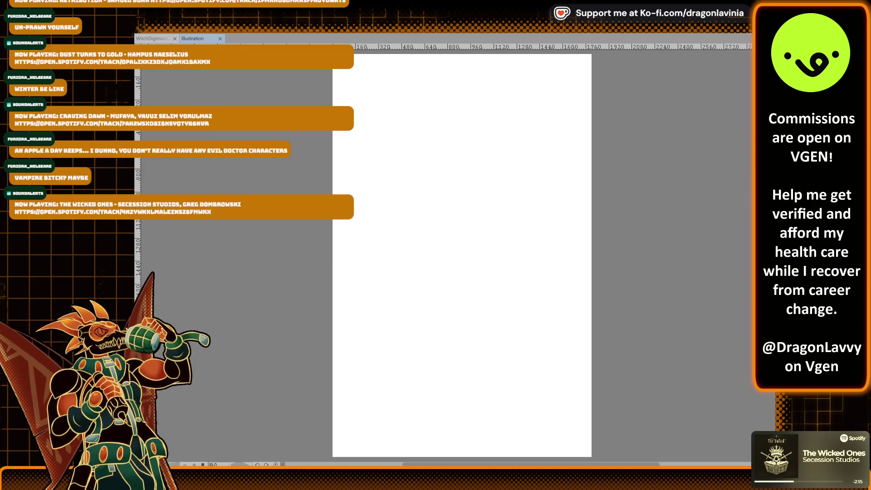
Step: Show the downloaded materials library and select the Perspective Box Object material
key(Tab)
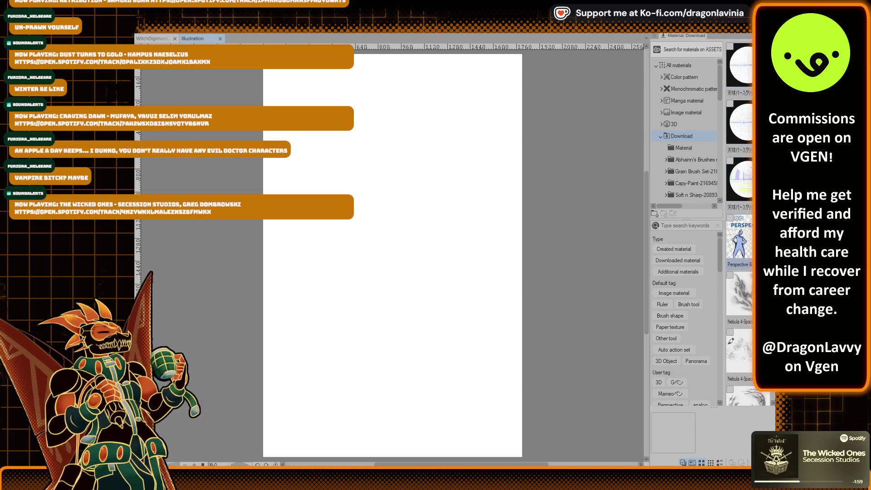
click(740, 243)
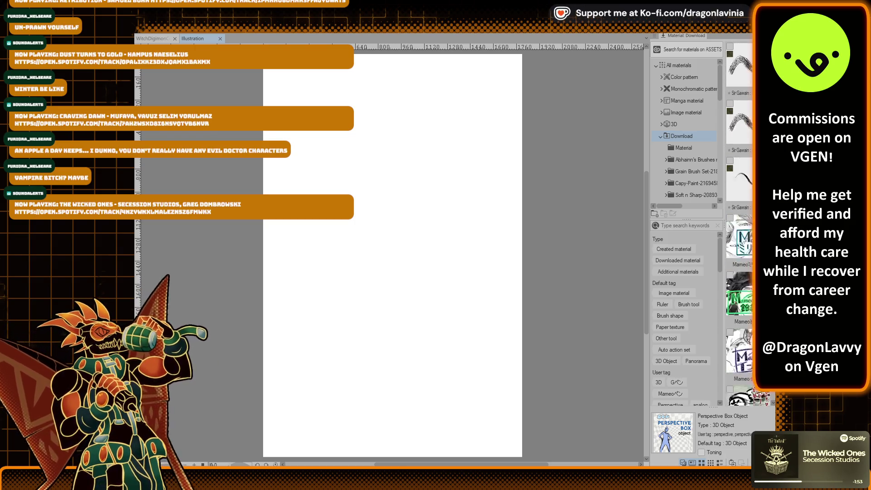
scroll(740, 222, down, 5)
scroll(740, 222, down, 5)
scroll(740, 223, down, 5)
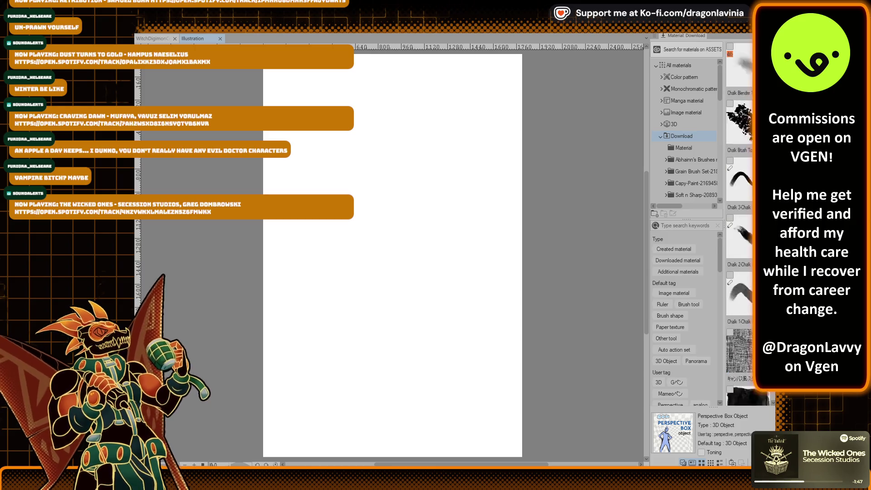
scroll(740, 222, down, 5)
scroll(740, 223, down, 5)
scroll(740, 223, down, 5)
scroll(740, 222, down, 3)
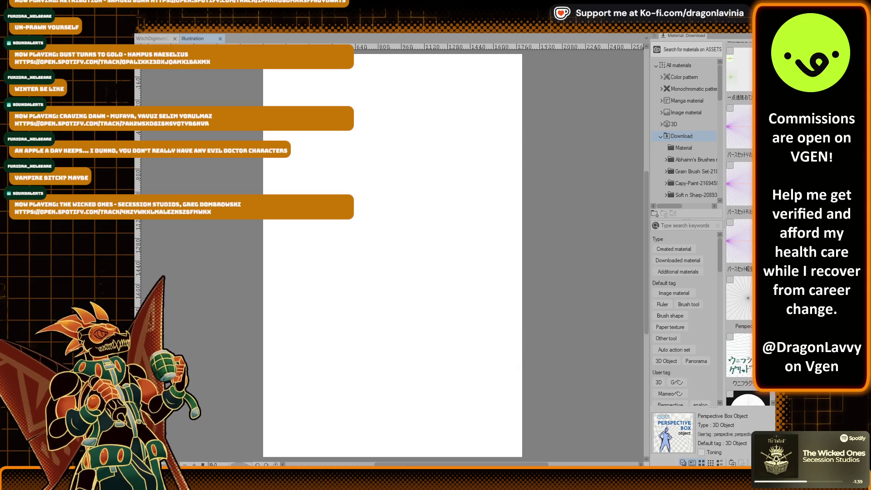
Step: Scroll further down the material list and choose the TOPGYN perspective grid material
scroll(740, 222, up, 10)
scroll(740, 222, down, 5)
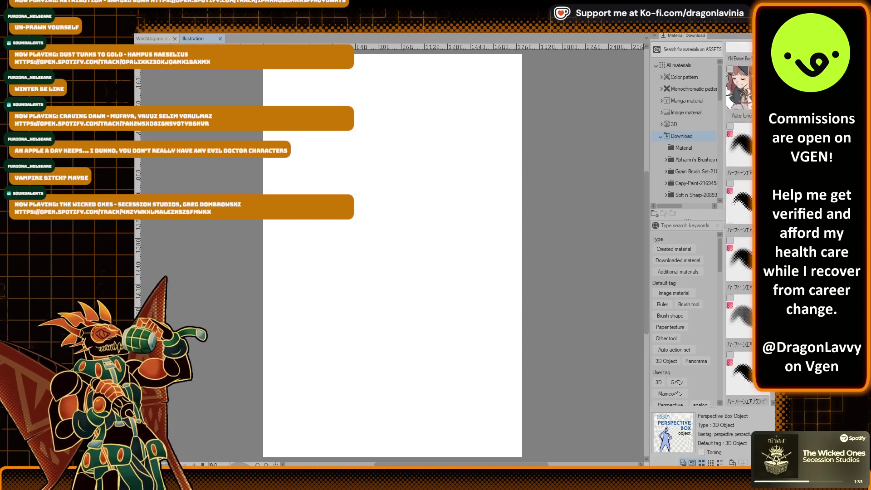
scroll(740, 222, down, 5)
scroll(740, 223, down, 5)
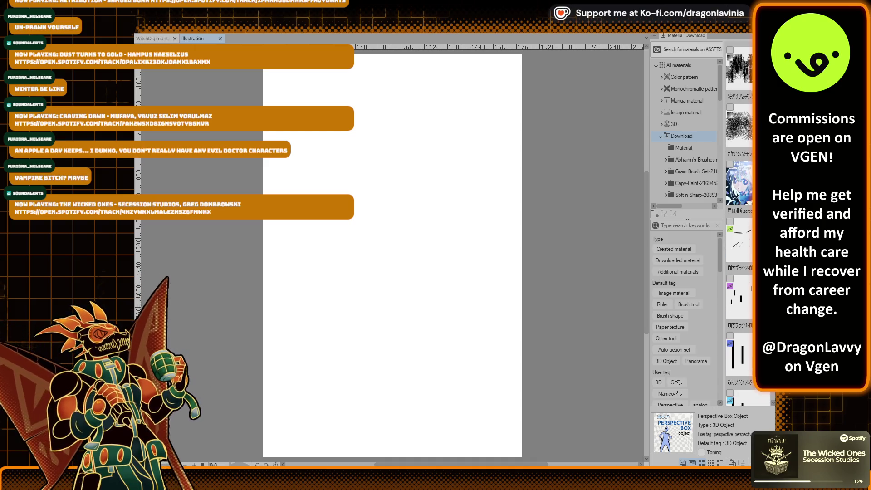
scroll(740, 223, down, 5)
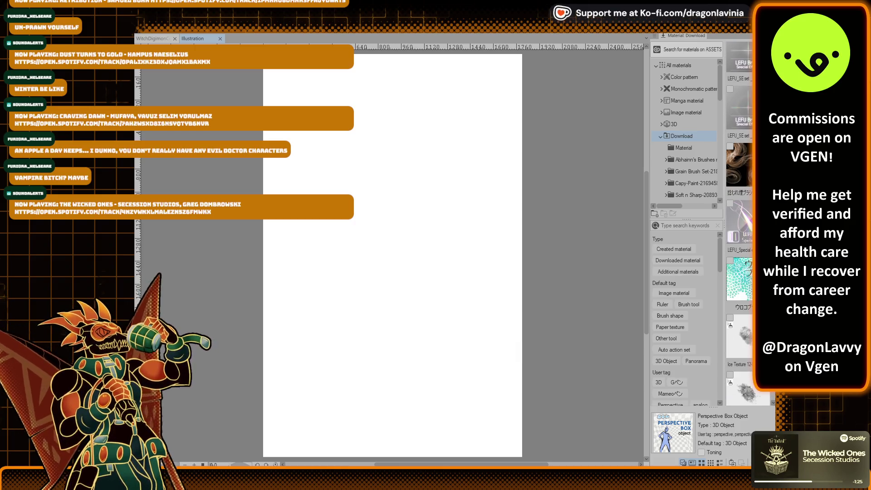
scroll(739, 222, down, 5)
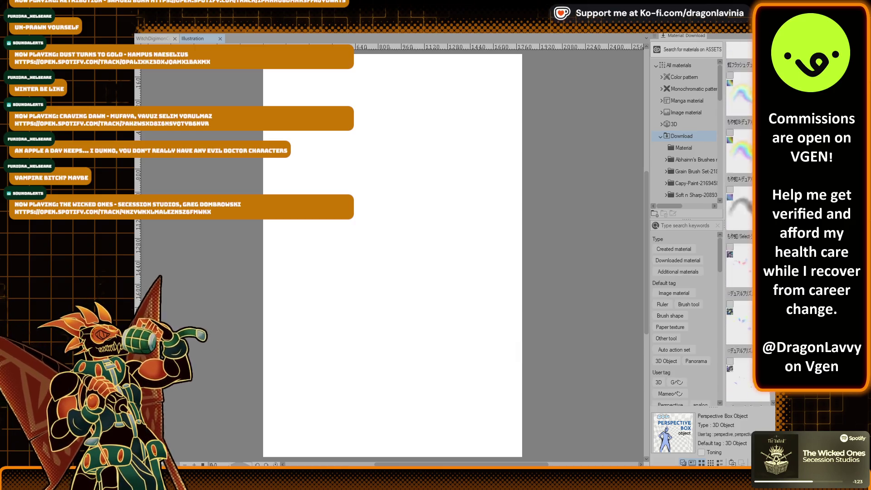
scroll(740, 222, down, 5)
scroll(740, 222, down, 10)
scroll(740, 223, down, 3)
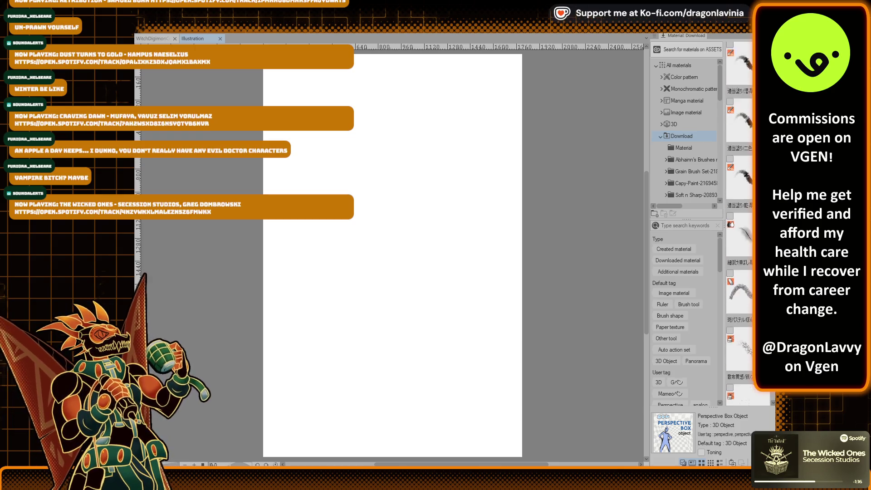
scroll(740, 223, down, 5)
scroll(740, 222, down, 5)
scroll(740, 222, down, 5)
scroll(739, 223, up, 3)
scroll(740, 222, down, 5)
scroll(740, 223, down, 5)
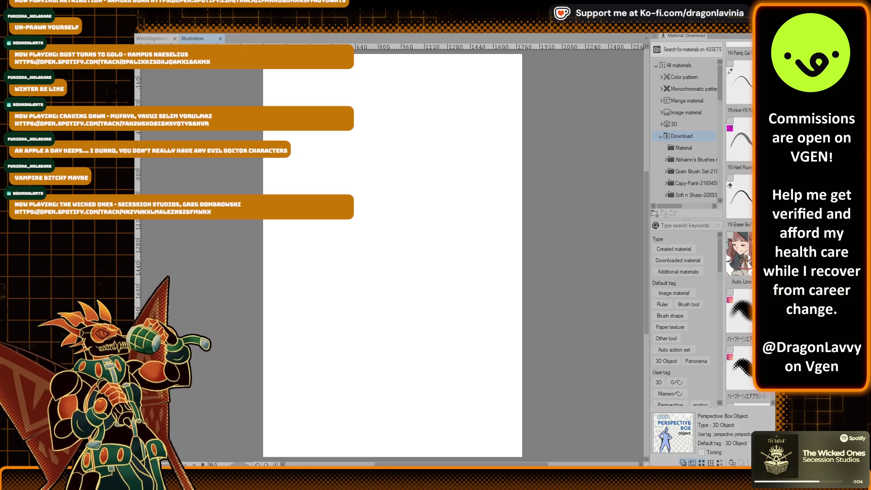
scroll(739, 223, up, 5)
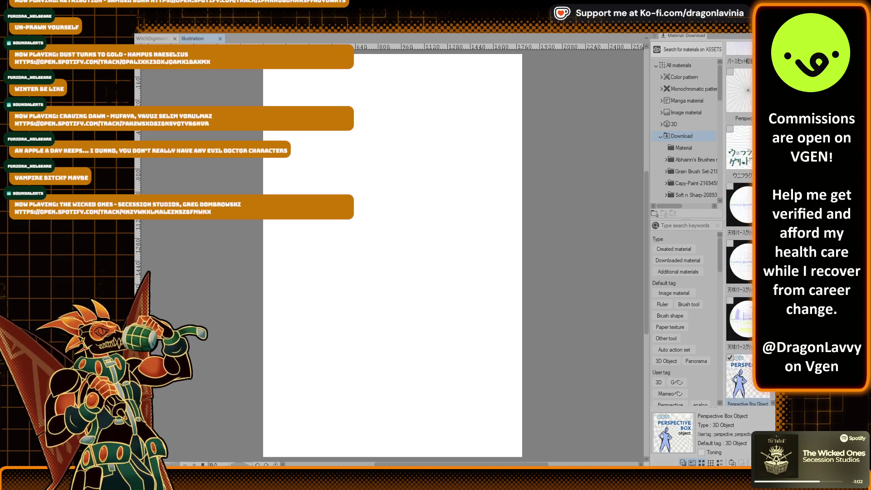
scroll(739, 223, down, 5)
scroll(740, 222, down, 5)
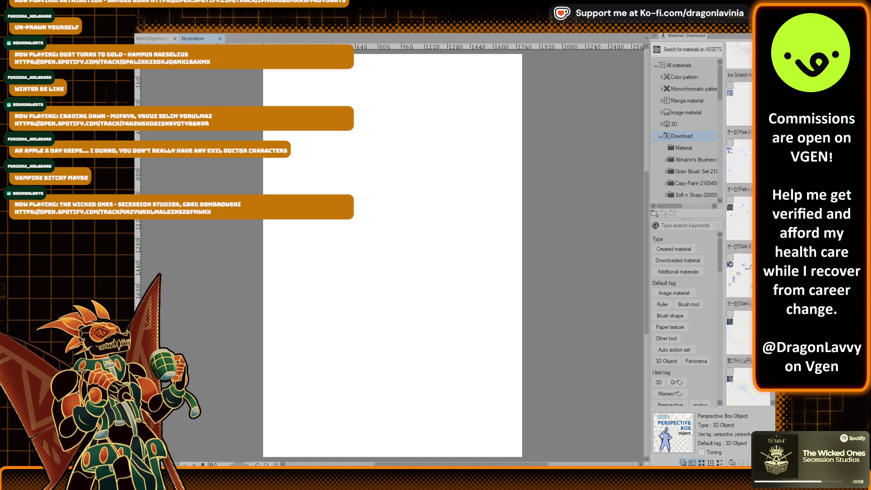
scroll(740, 222, down, 10)
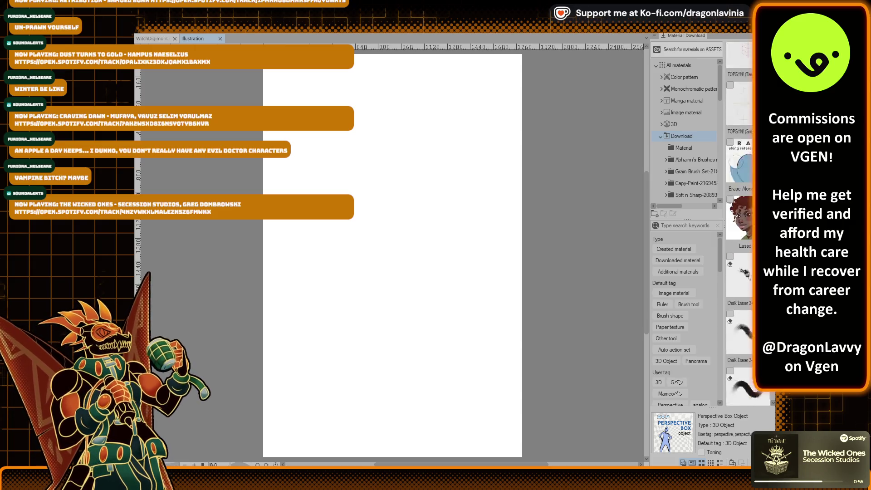
scroll(740, 223, down, 10)
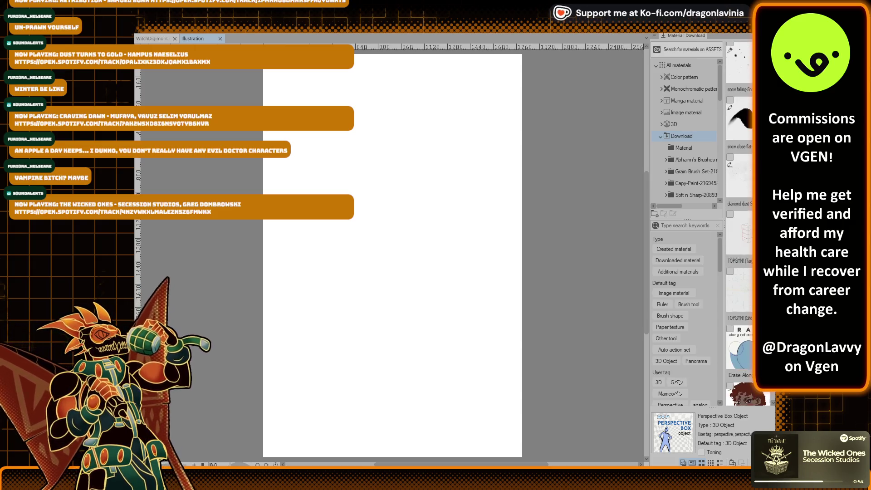
click(739, 354)
Step: Place the TOPGYN grid box on the page, shrink it, and lower the eye level slightly
drag(740, 354, 393, 256)
click(740, 300)
drag(740, 299, 393, 256)
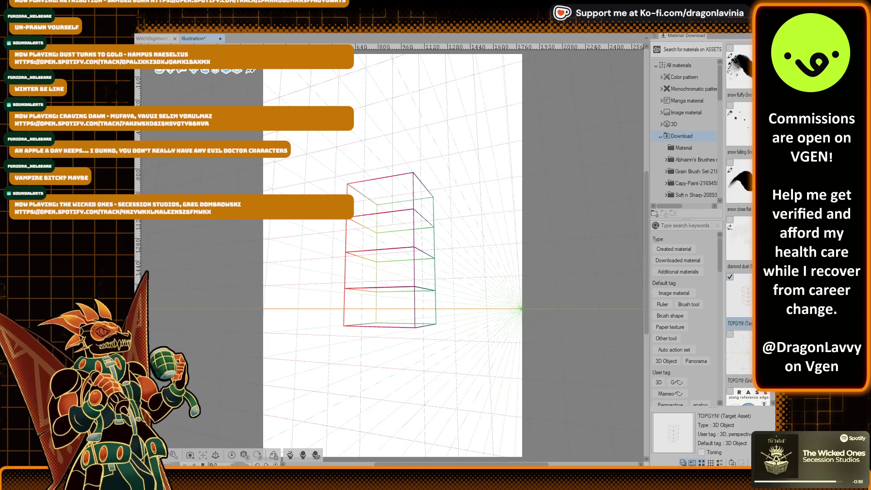
mouse_move(521, 309)
mouse_down()
mouse_move(391, 307)
mouse_move(317, 270)
mouse_move(578, 305)
mouse_up()
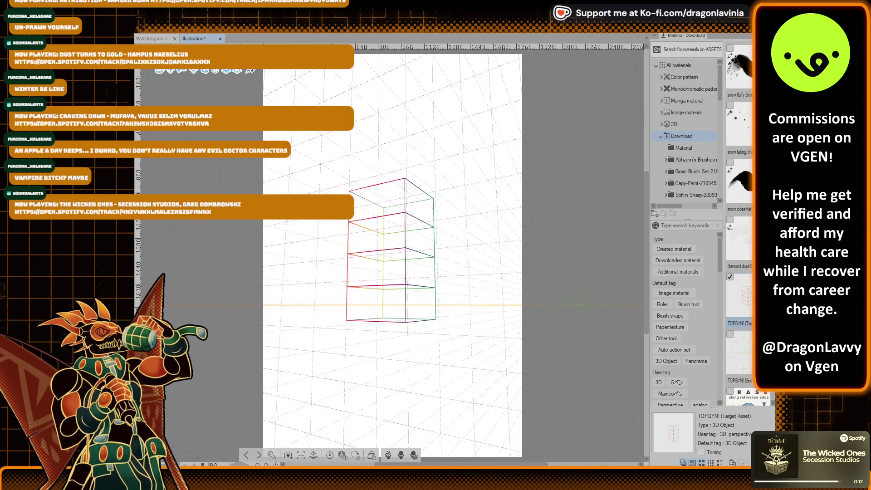
mouse_move(577, 305)
mouse_down()
mouse_move(570, 348)
mouse_move(563, 318)
mouse_up()
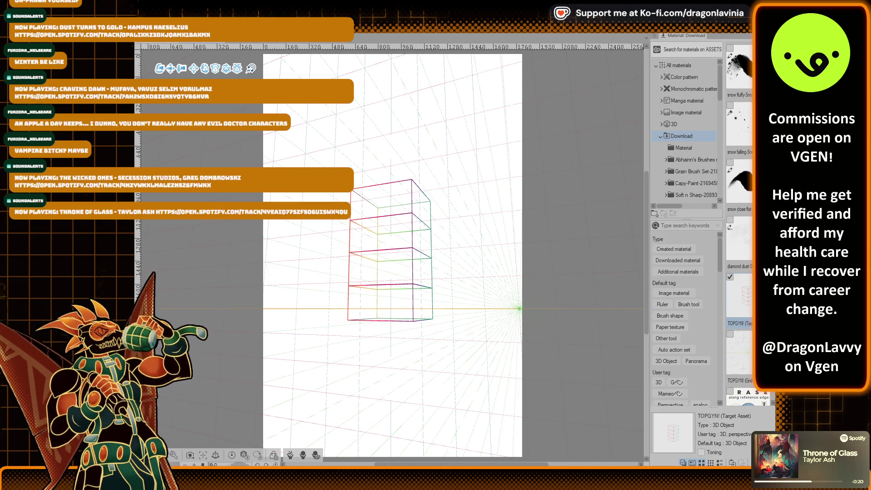
key(p)
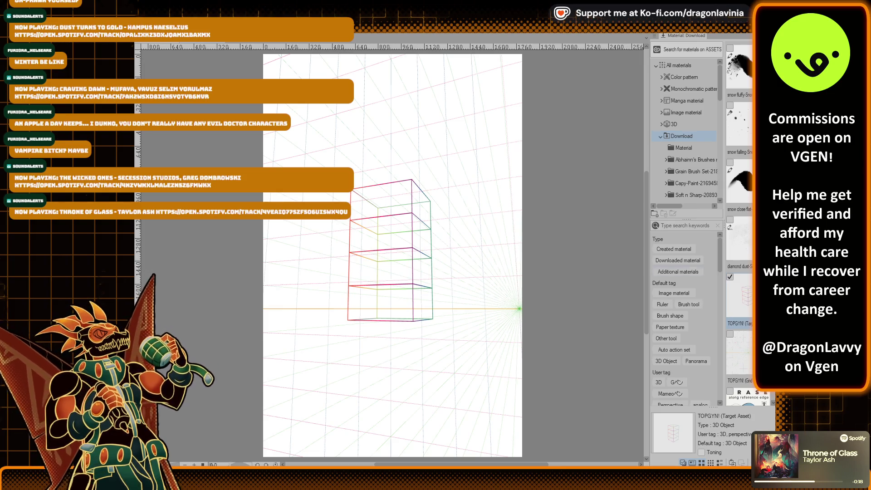
click(522, 309)
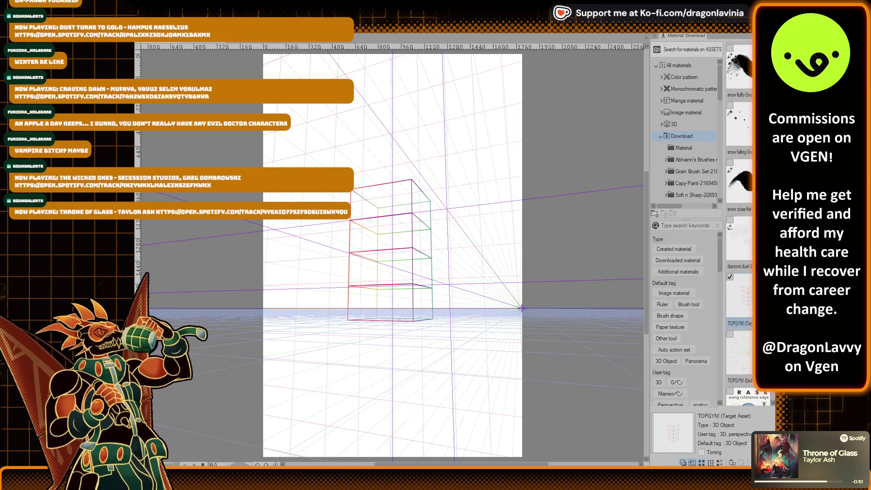
key(o)
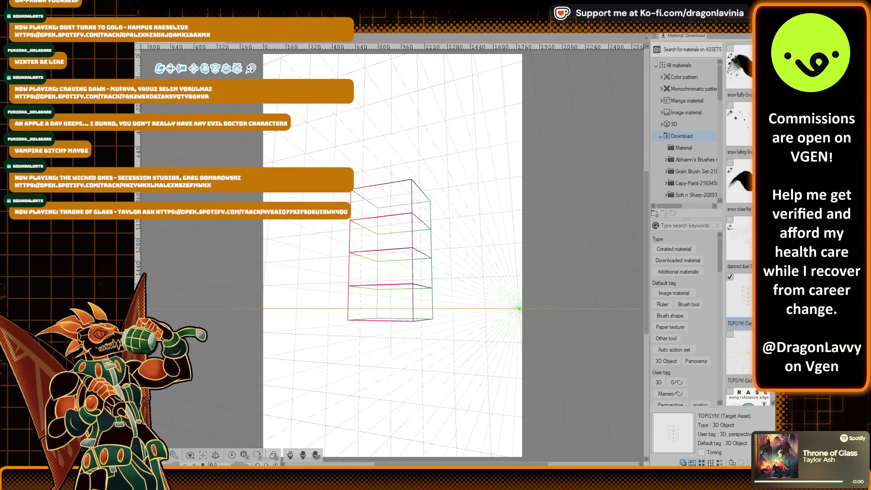
click(393, 318)
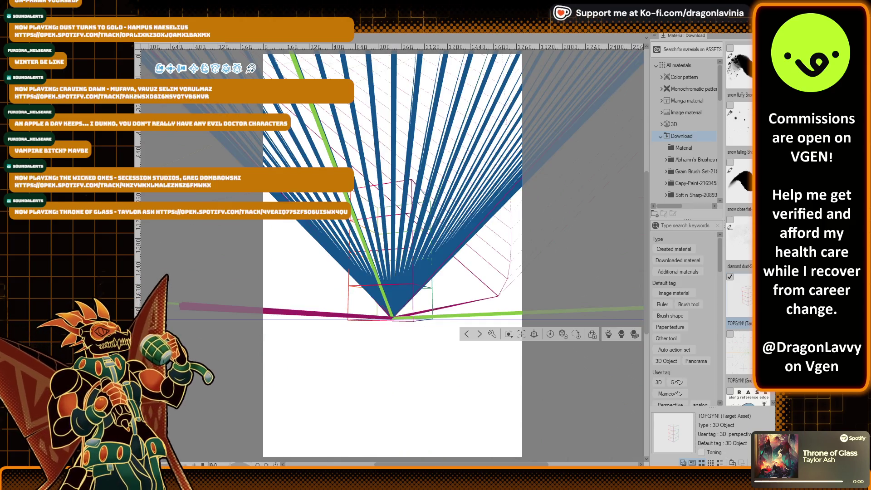
key(Escape)
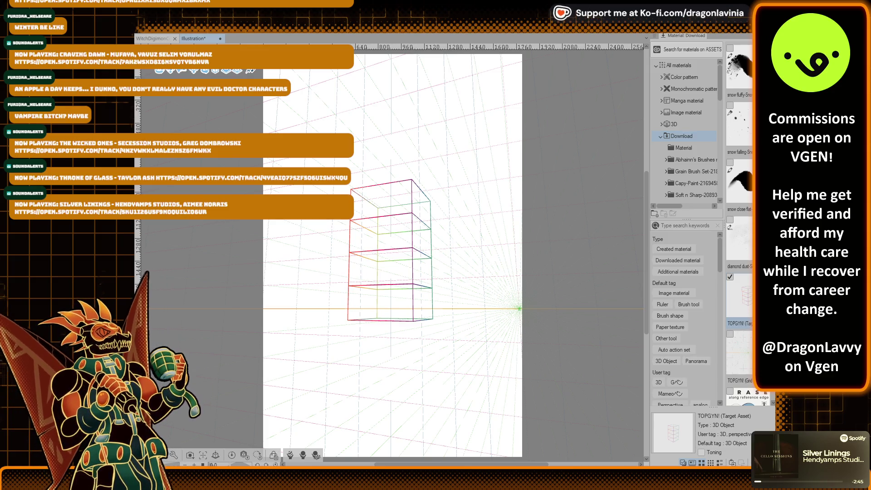
Step: Rotate the box lower, then undo and redo to restore it in upward-looking perspective
mouse_move(454, 363)
mouse_down()
mouse_move(438, 334)
mouse_move(443, 345)
mouse_up()
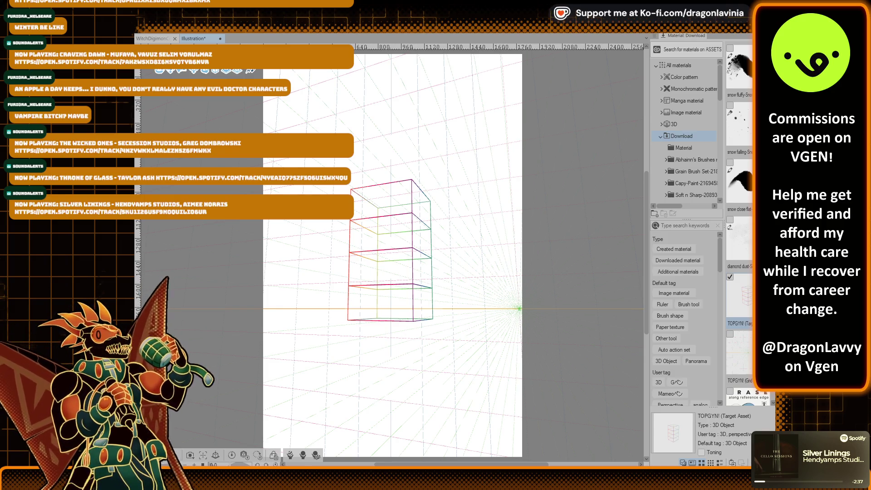
key(ctrl+z)
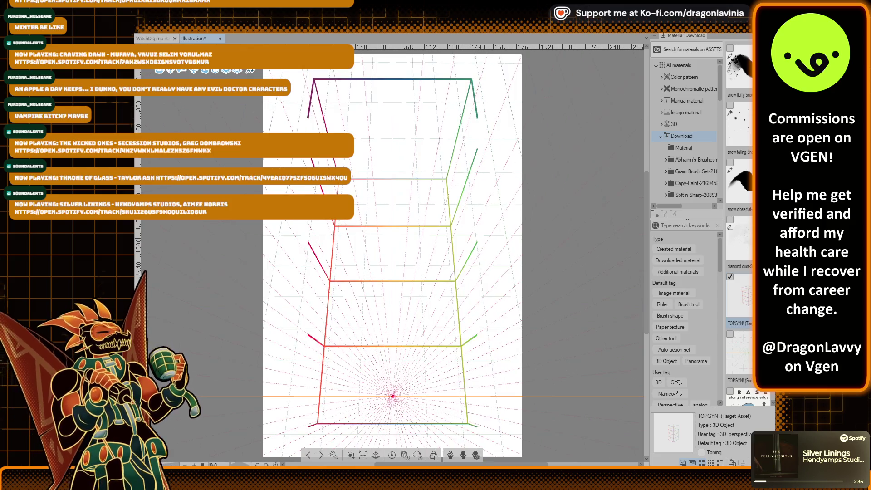
key(ctrl+z)
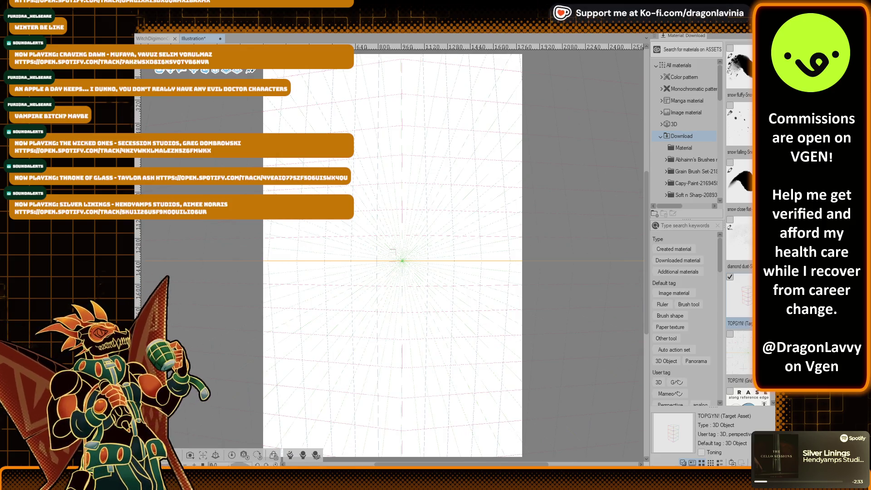
key(ctrl+y)
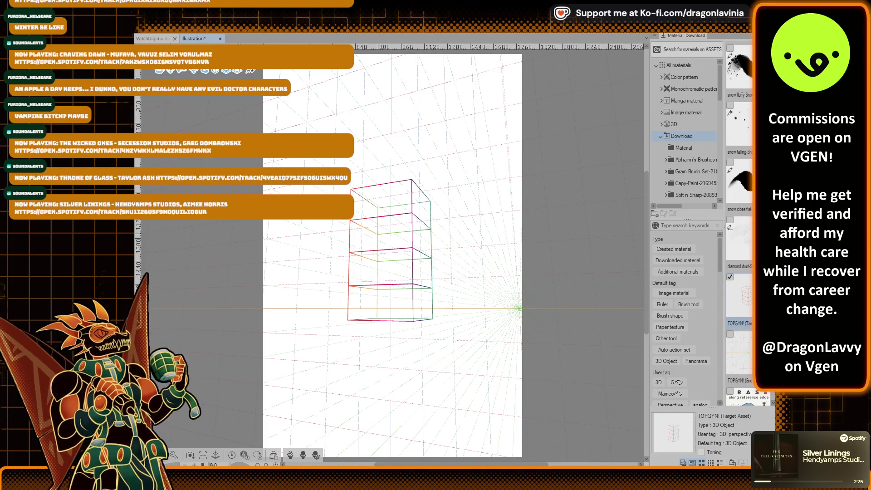
Step: Adjust the perspective ruler and drag the horizon and vanishing point lower
click(366, 230)
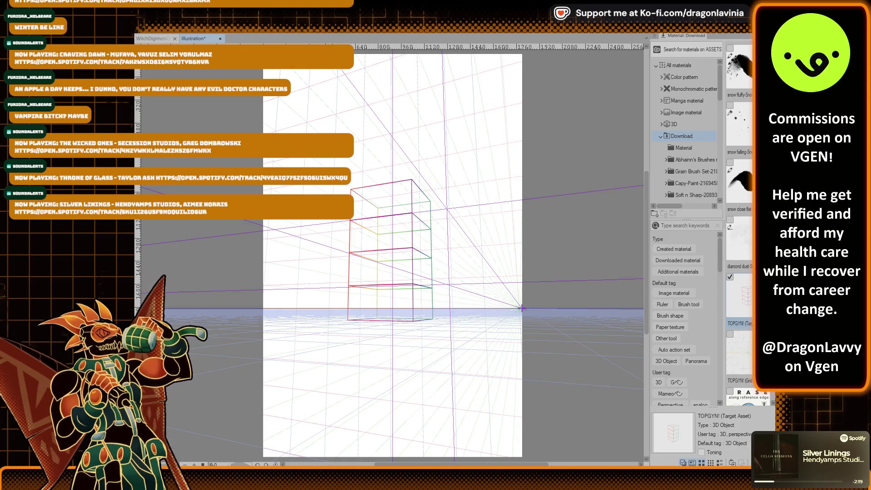
click(521, 308)
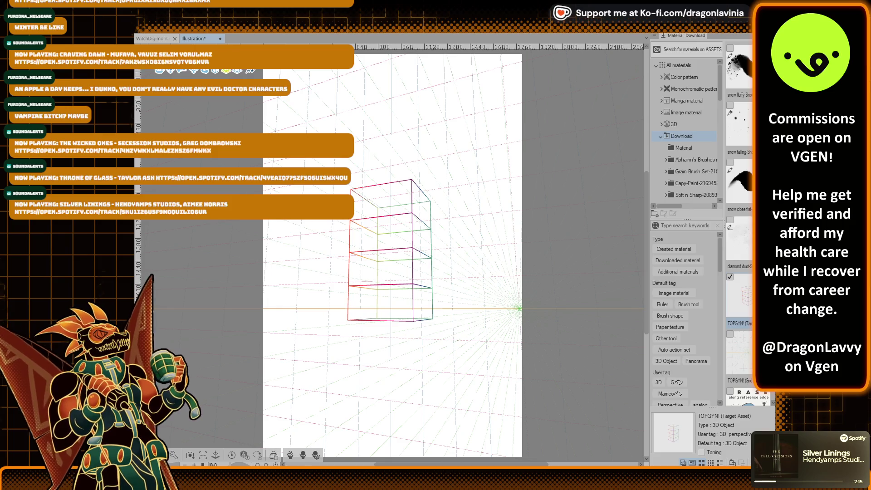
scroll(386, 254, up, 3)
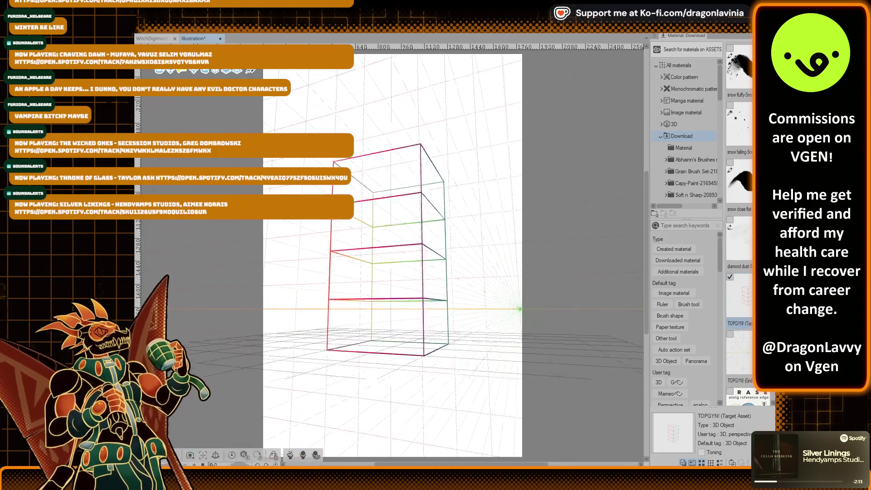
scroll(390, 250, down, 3)
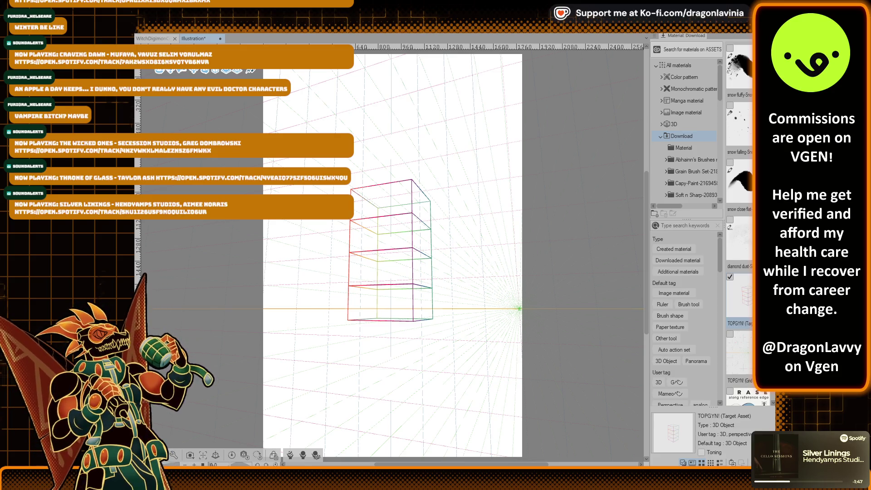
mouse_move(520, 309)
mouse_down()
mouse_move(510, 428)
mouse_move(519, 373)
mouse_up()
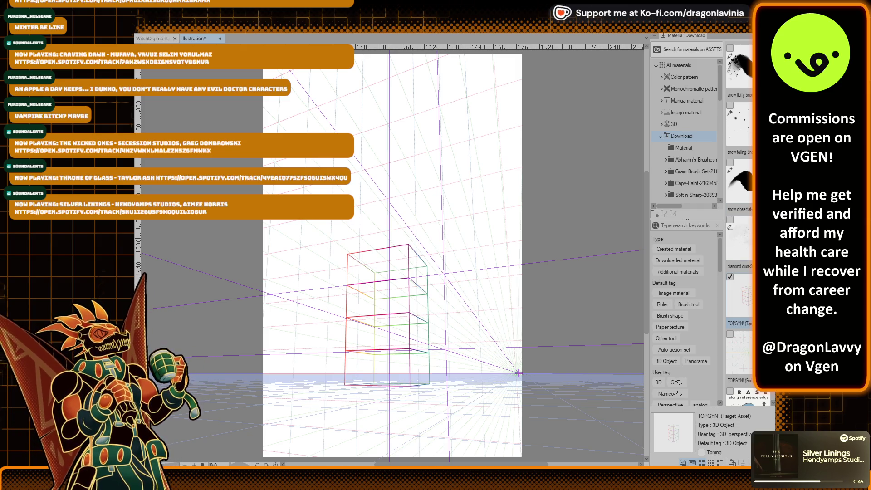
Step: Fade the box wireframe and hide its dense ground grid with the P shortcut
key(p)
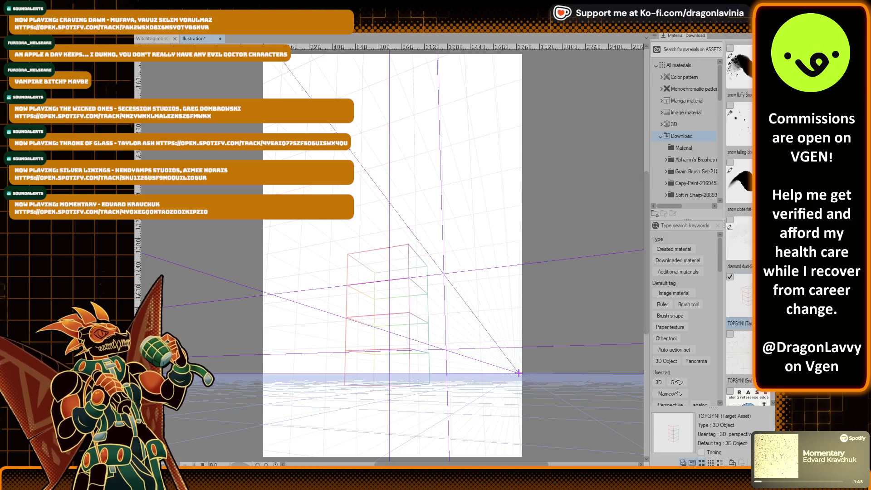
Step: Toggle the purple perspective guide lines off, back on, and off again
key(p)
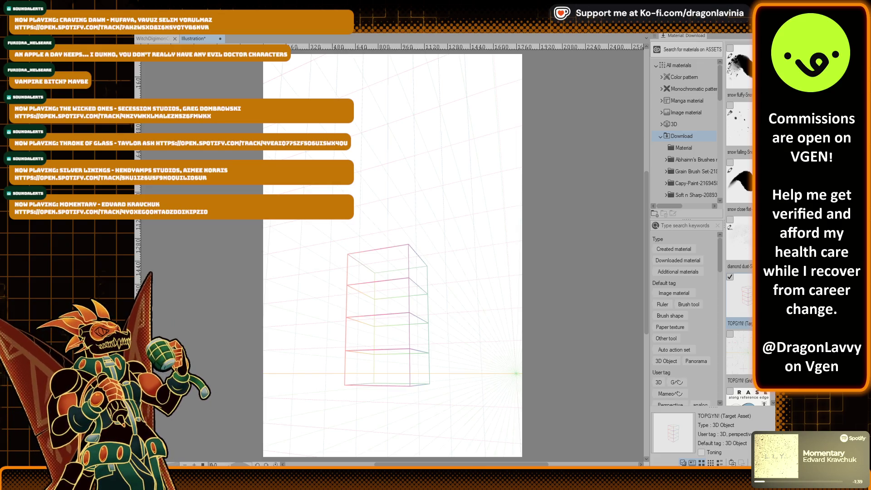
key(o)
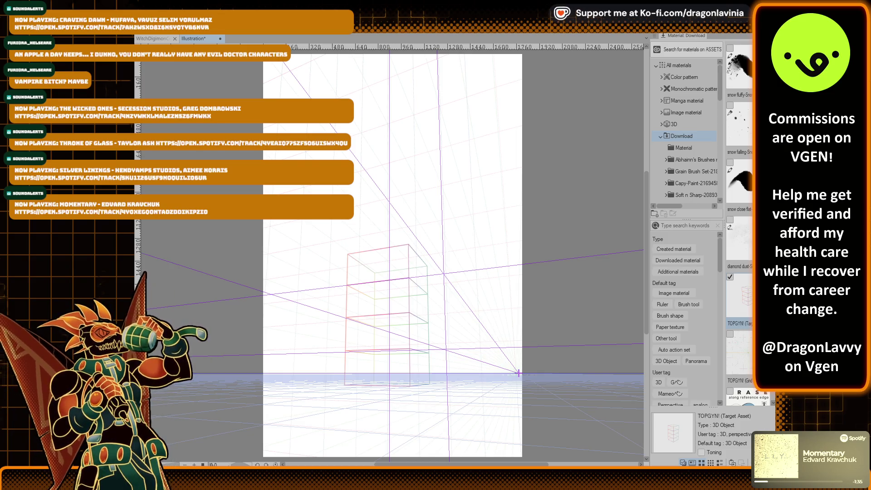
key(p)
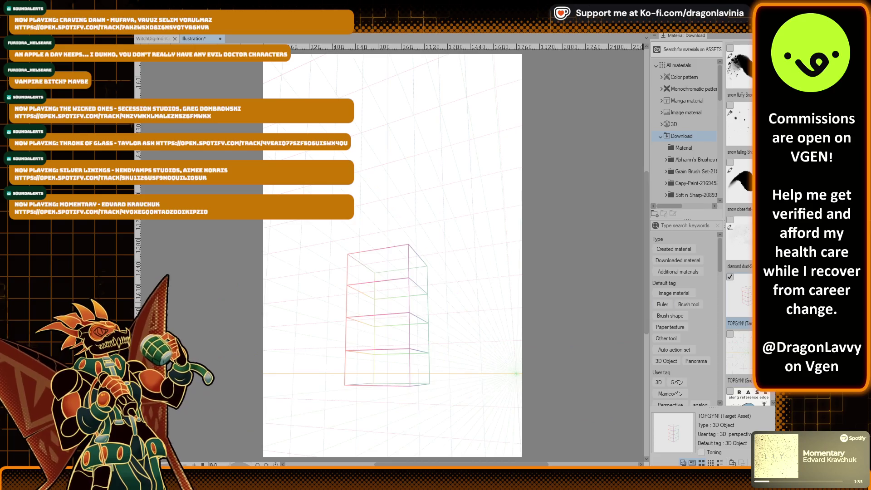
key(o)
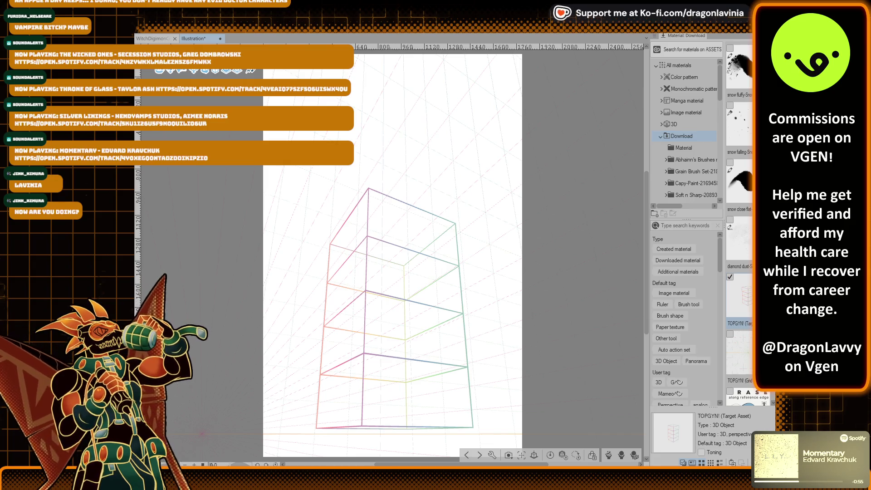
Step: Hide the guide lines and horizon, then show them again
key(p)
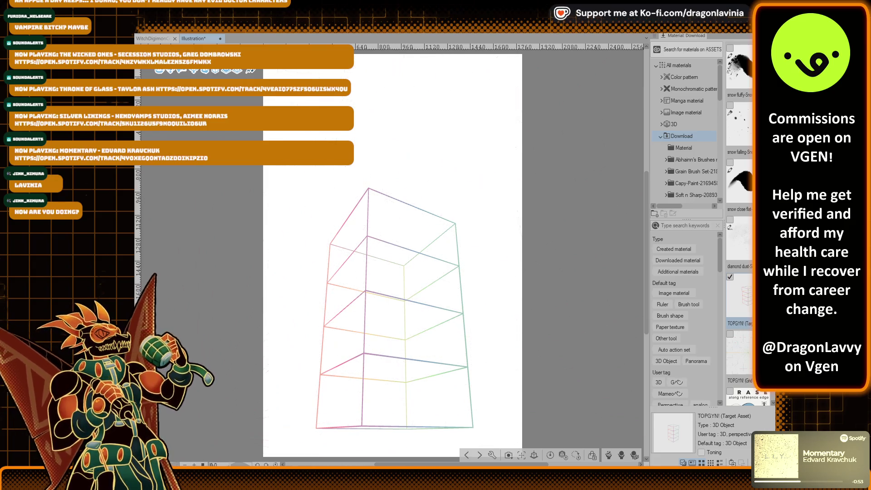
key(p)
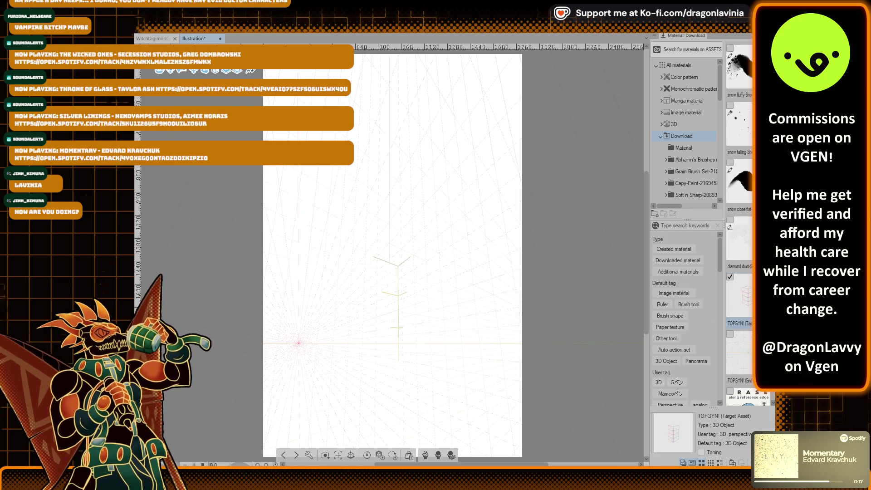
Step: Sketch the curly hair, left arm, right shoulder and torso side in purple
key(p)
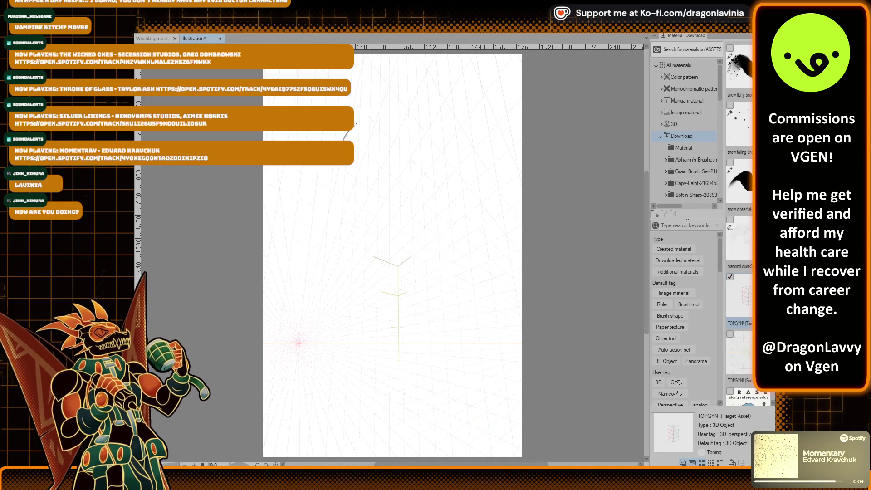
drag(377, 91, 363, 98)
mouse_move(363, 100)
mouse_down()
mouse_move(360, 109)
mouse_move(398, 87)
mouse_move(361, 109)
mouse_move(399, 97)
mouse_move(350, 89)
mouse_up()
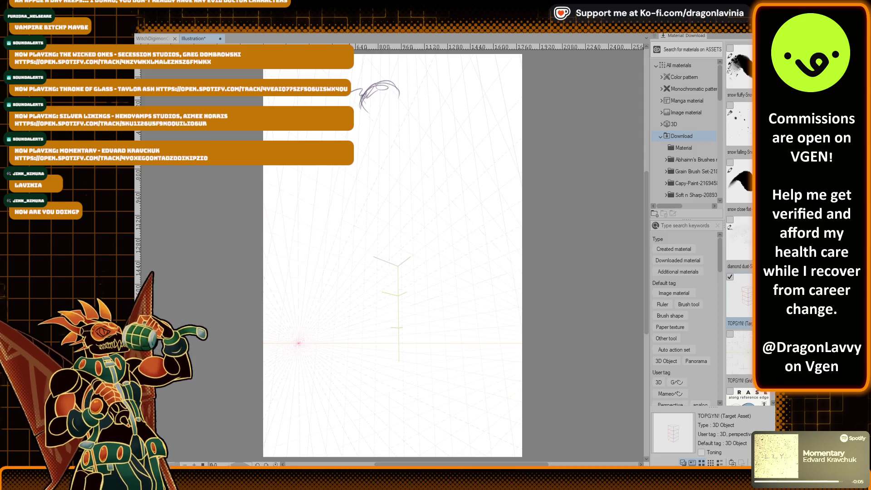
mouse_move(400, 101)
mouse_down()
mouse_move(401, 116)
mouse_move(360, 134)
mouse_move(391, 131)
mouse_move(355, 144)
mouse_move(394, 140)
mouse_up()
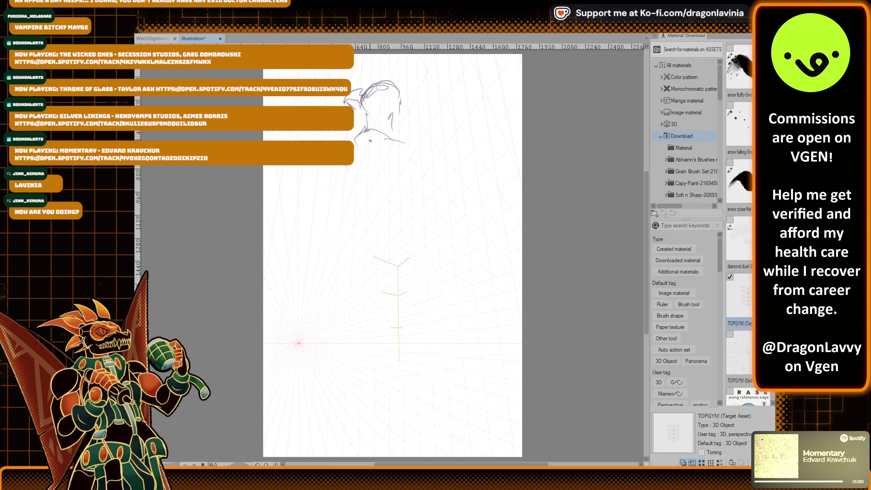
mouse_move(354, 136)
mouse_down()
mouse_move(341, 177)
mouse_move(380, 166)
mouse_up()
mouse_move(390, 124)
mouse_down()
mouse_move(411, 148)
mouse_move(389, 181)
mouse_up()
mouse_move(404, 163)
mouse_down()
mouse_move(393, 187)
mouse_move(356, 212)
mouse_move(399, 189)
mouse_move(419, 222)
mouse_up()
Step: Rough in the hip curves, arched back and long left leg line
drag(348, 219, 356, 268)
mouse_move(382, 238)
mouse_down()
mouse_move(424, 226)
mouse_move(412, 283)
mouse_up()
drag(419, 220, 439, 283)
drag(349, 222, 367, 305)
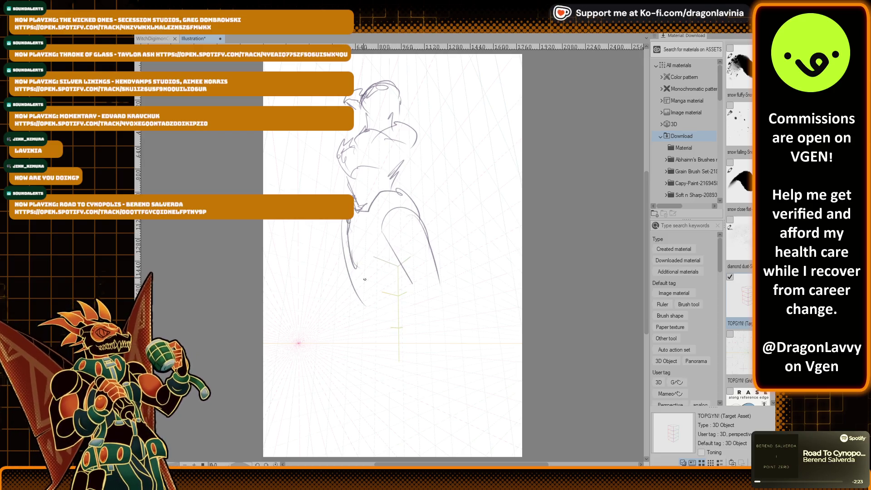
Step: Refine the shoulders, upper back and left torso with more strokes
drag(389, 122, 427, 145)
mouse_move(358, 140)
mouse_down()
mouse_move(412, 130)
mouse_move(390, 127)
mouse_up()
drag(374, 136, 404, 123)
drag(348, 150, 334, 167)
mouse_move(340, 163)
mouse_down()
mouse_move(346, 182)
mouse_move(360, 171)
mouse_up()
drag(358, 174, 388, 168)
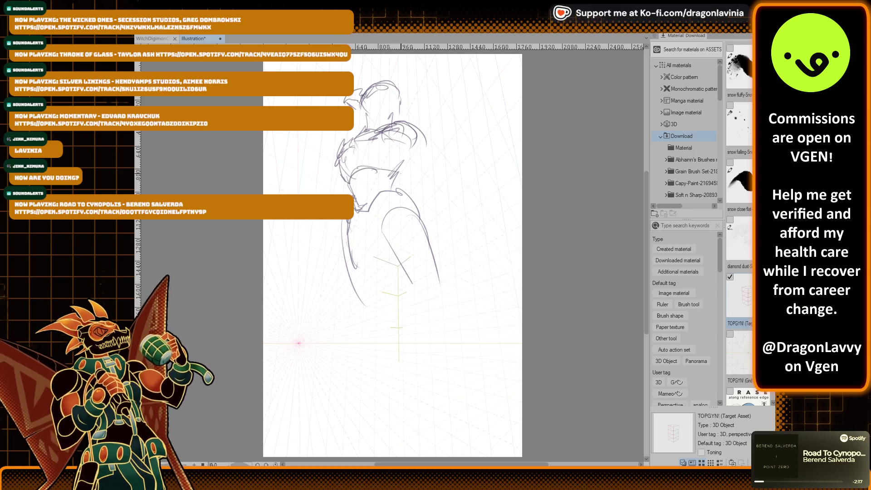
mouse_move(352, 212)
mouse_down()
mouse_move(356, 231)
mouse_move(373, 210)
mouse_up()
mouse_move(373, 212)
mouse_down()
mouse_move(413, 198)
mouse_move(395, 182)
mouse_up()
Step: Draw the torso's right side curve, long lower-right lines and right shoulder arcs
mouse_move(417, 218)
mouse_down()
mouse_move(389, 258)
mouse_move(435, 272)
mouse_up()
drag(389, 258, 431, 329)
mouse_move(435, 278)
mouse_down()
mouse_move(465, 340)
mouse_move(435, 358)
mouse_up()
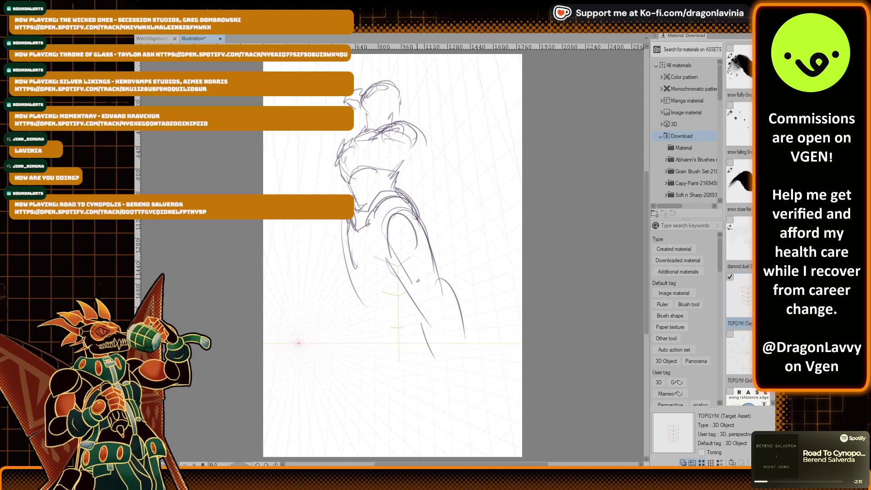
mouse_move(394, 145)
mouse_down()
mouse_move(430, 144)
mouse_move(407, 150)
mouse_move(436, 134)
mouse_move(457, 147)
mouse_move(442, 166)
mouse_up()
drag(419, 133, 443, 146)
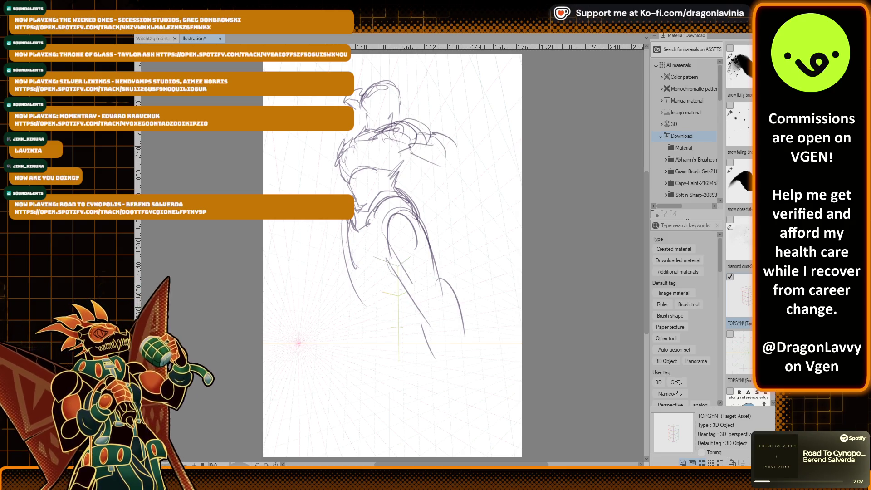
Step: Sketch both legs, including the right knee curve and thickened left lower leg
drag(344, 241, 372, 330)
mouse_move(380, 248)
mouse_down()
mouse_move(372, 331)
mouse_move(385, 369)
mouse_up()
drag(362, 312, 382, 384)
mouse_move(377, 305)
mouse_down()
mouse_move(393, 321)
mouse_move(406, 391)
mouse_up()
mouse_move(428, 331)
mouse_down()
mouse_move(449, 382)
mouse_move(439, 325)
mouse_move(449, 297)
mouse_move(471, 366)
mouse_up()
drag(423, 317, 457, 396)
drag(447, 329, 475, 404)
drag(358, 283, 350, 325)
drag(378, 297, 370, 355)
mouse_move(367, 321)
mouse_down()
mouse_move(352, 356)
mouse_move(388, 402)
mouse_up()
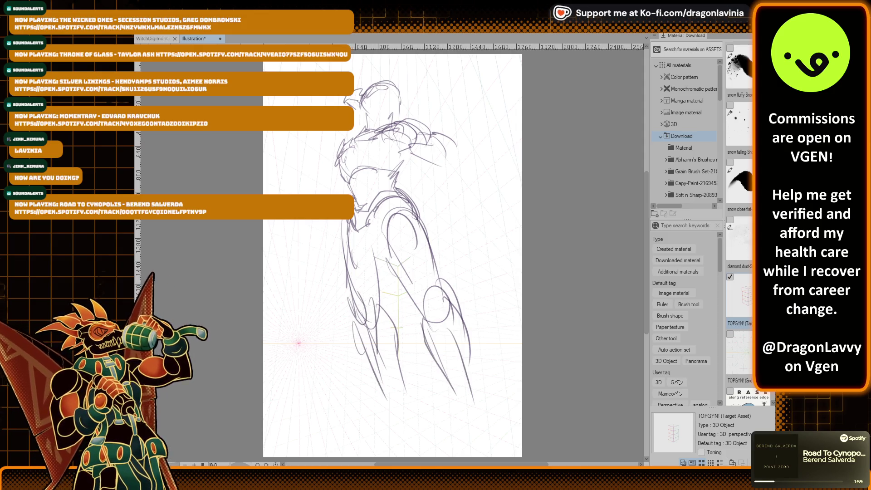
Step: Darken the head outline, right shoulder and chest, and sketch the right arm
drag(359, 144, 349, 156)
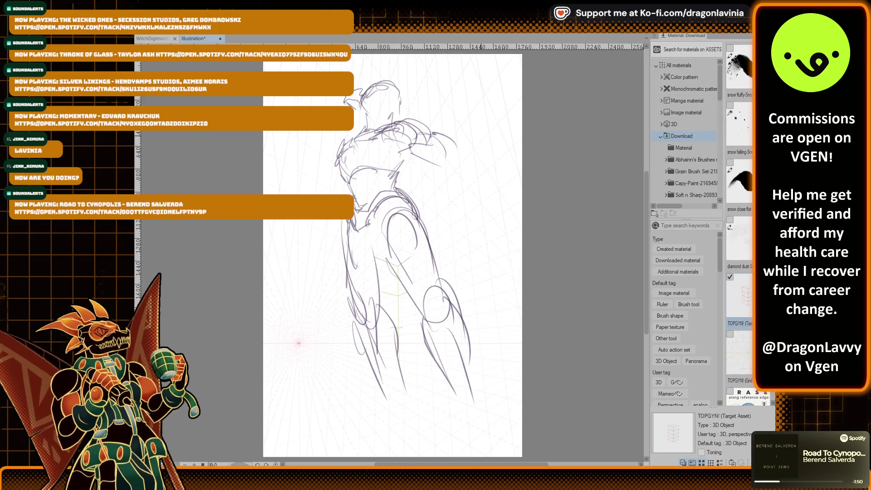
mouse_move(367, 84)
mouse_down()
mouse_move(368, 116)
mouse_move(389, 123)
mouse_up()
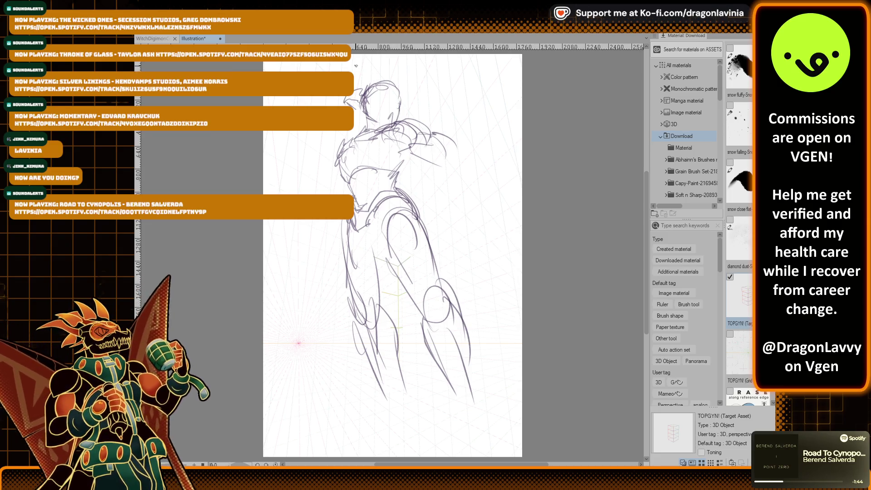
mouse_move(367, 105)
mouse_down()
mouse_move(384, 127)
mouse_move(408, 104)
mouse_move(396, 83)
mouse_move(399, 103)
mouse_move(399, 88)
mouse_up()
mouse_move(394, 137)
mouse_down()
mouse_move(424, 122)
mouse_move(395, 156)
mouse_move(443, 129)
mouse_up()
mouse_move(406, 151)
mouse_down()
mouse_move(454, 162)
mouse_move(445, 139)
mouse_move(405, 129)
mouse_move(393, 148)
mouse_move(413, 139)
mouse_move(411, 173)
mouse_move(444, 142)
mouse_move(458, 162)
mouse_move(463, 149)
mouse_move(417, 169)
mouse_move(445, 186)
mouse_up()
drag(447, 145, 463, 178)
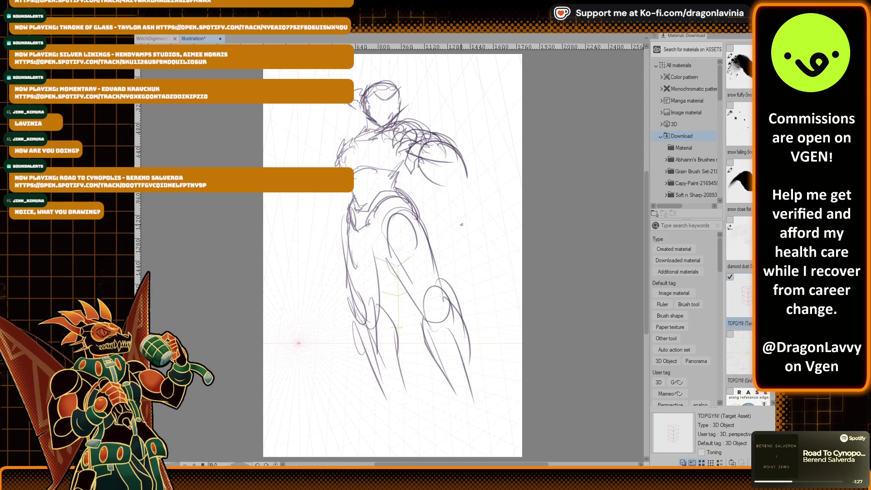
Step: Draw a sweeping cape arc on the figure's right with looping inner curves
drag(411, 193, 511, 279)
drag(410, 231, 442, 245)
mouse_move(436, 241)
mouse_down()
mouse_move(494, 308)
mouse_move(414, 336)
mouse_move(492, 294)
mouse_move(491, 277)
mouse_up()
drag(492, 278, 476, 322)
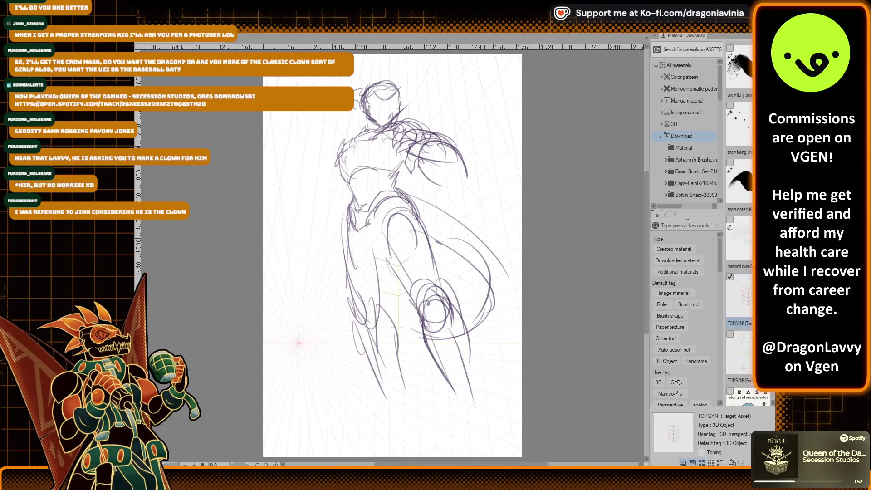
Step: Sketch rough gesture lines around the figure's right shoulder
drag(421, 142, 459, 173)
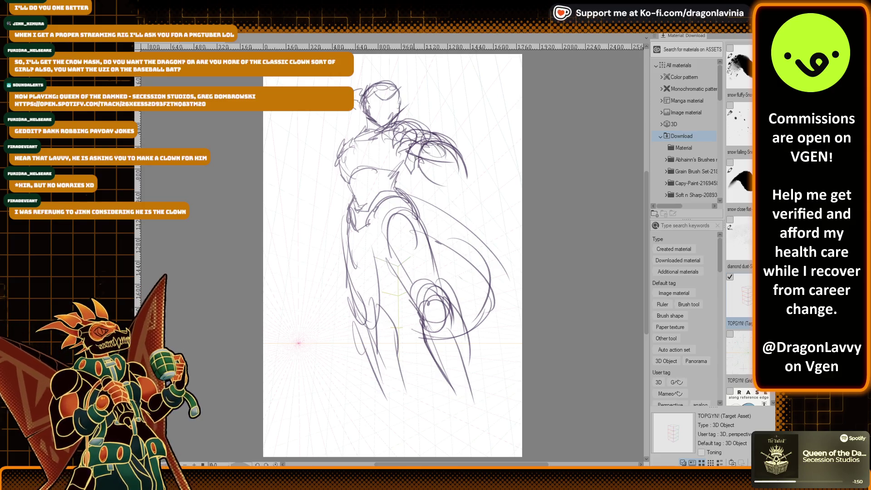
drag(413, 157, 431, 177)
drag(425, 169, 458, 188)
drag(427, 144, 445, 146)
drag(445, 146, 465, 168)
Step: Sketch the lower legs down to the right foot near the page bottom
drag(361, 323, 382, 407)
mouse_move(387, 310)
mouse_down()
mouse_move(404, 370)
mouse_move(463, 417)
mouse_up()
drag(463, 346, 481, 411)
mouse_move(470, 388)
mouse_down()
mouse_move(485, 422)
mouse_move(465, 414)
mouse_up()
mouse_move(459, 416)
mouse_down()
mouse_move(480, 412)
mouse_move(472, 413)
mouse_up()
drag(465, 402, 462, 437)
drag(477, 406, 502, 431)
drag(463, 451, 519, 452)
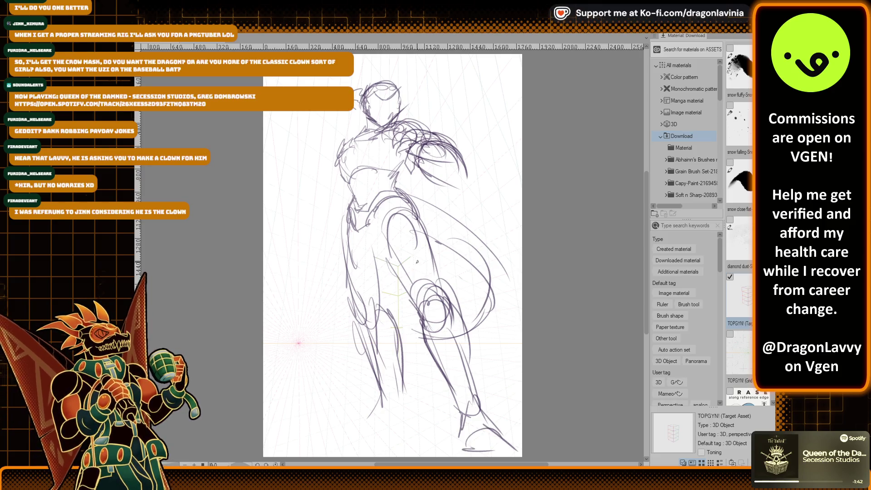
Step: Sketch the head outline, left shoulder, chest and right shoulder strokes
drag(368, 98, 402, 91)
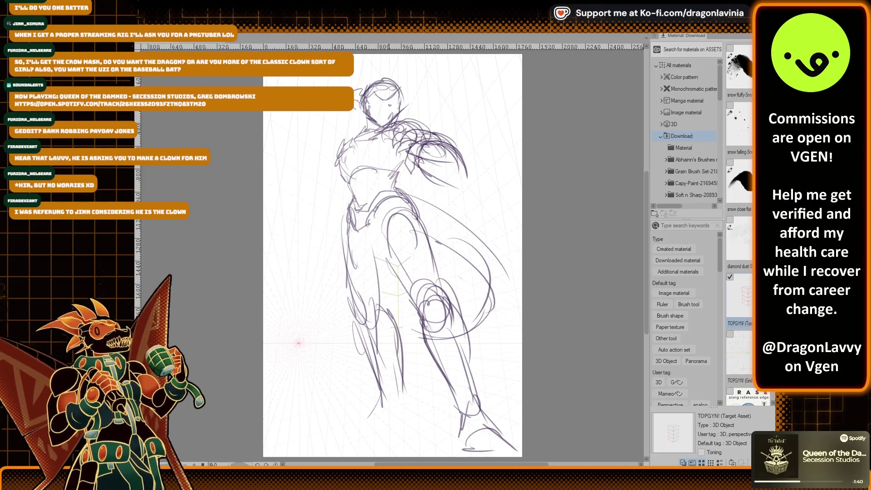
mouse_move(361, 140)
mouse_down()
mouse_move(340, 169)
mouse_move(356, 174)
mouse_up()
mouse_move(343, 178)
mouse_down()
mouse_move(402, 163)
mouse_move(410, 178)
mouse_up()
drag(349, 155, 380, 135)
drag(357, 145, 389, 131)
drag(449, 147, 418, 124)
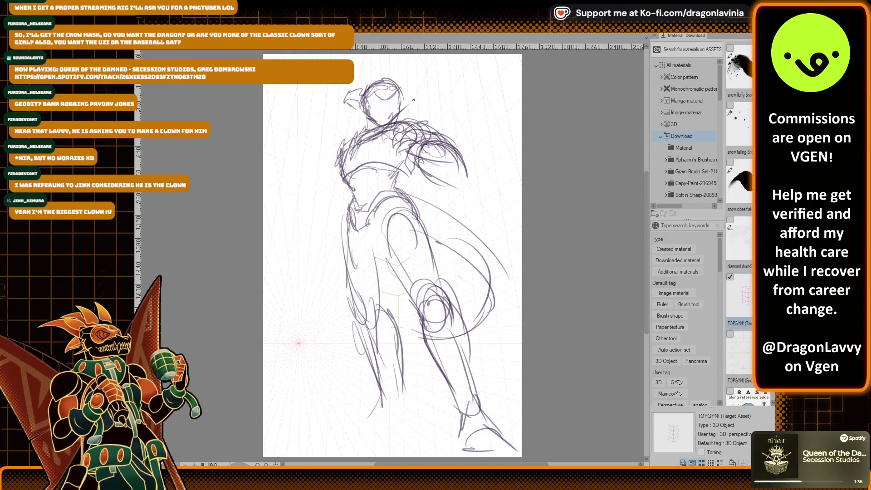
Step: Sketch the waist and hips, with lines running down the left leg
drag(359, 232, 349, 253)
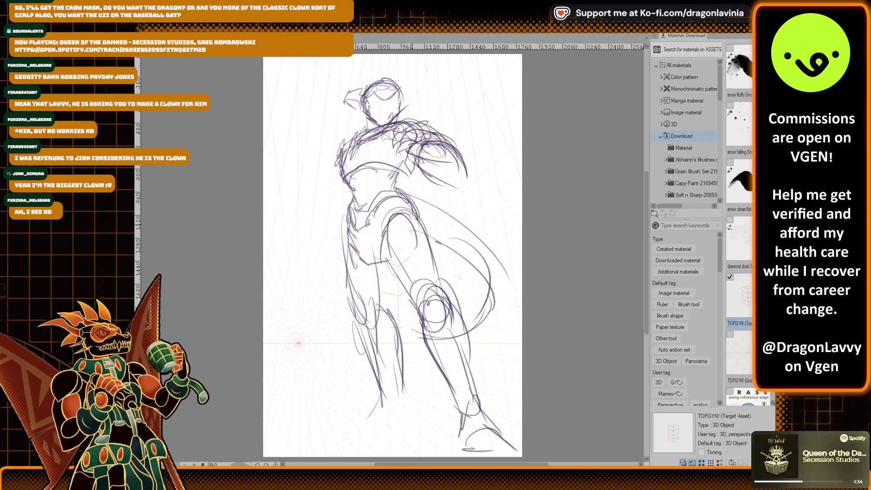
drag(402, 210, 431, 273)
drag(399, 193, 433, 246)
drag(381, 236, 424, 318)
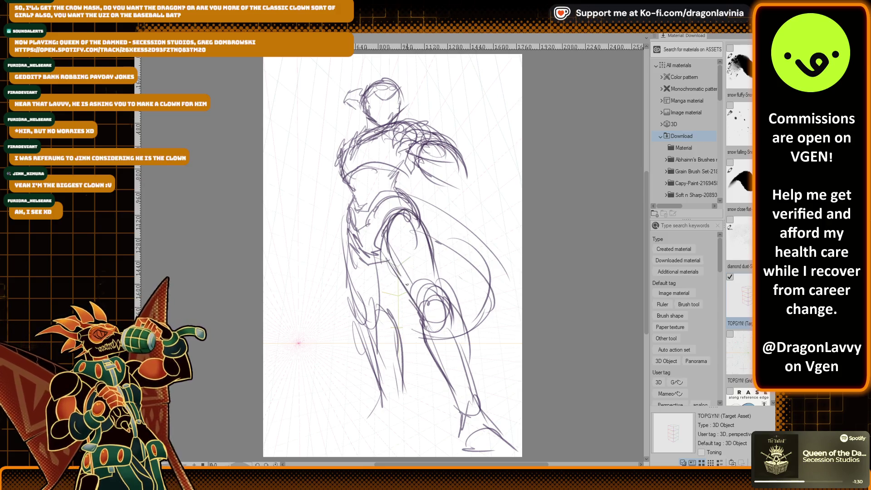
mouse_move(357, 331)
mouse_down()
mouse_move(384, 298)
mouse_move(364, 413)
mouse_up()
drag(388, 314, 373, 393)
Step: Build up the left thigh, hip contour, knee and lower leg
drag(356, 237, 350, 300)
drag(359, 256, 344, 300)
drag(375, 216, 349, 325)
drag(383, 249, 367, 318)
mouse_move(383, 264)
mouse_down()
mouse_move(382, 302)
mouse_move(350, 328)
mouse_up()
drag(371, 292, 358, 329)
mouse_move(374, 285)
mouse_down()
mouse_move(355, 293)
mouse_move(376, 361)
mouse_up()
mouse_move(389, 358)
mouse_down()
mouse_move(386, 402)
mouse_move(367, 420)
mouse_up()
Step: Refine the left shoulder, neck, upper chest and left torso edge
drag(348, 141, 342, 151)
mouse_move(351, 145)
mouse_down()
mouse_move(336, 183)
mouse_move(351, 138)
mouse_move(379, 128)
mouse_move(401, 136)
mouse_move(401, 150)
mouse_up()
mouse_move(403, 115)
mouse_down()
mouse_move(386, 129)
mouse_move(370, 122)
mouse_up()
mouse_move(382, 116)
mouse_down()
mouse_move(370, 126)
mouse_move(369, 108)
mouse_up()
mouse_move(346, 146)
mouse_down()
mouse_move(338, 178)
mouse_move(356, 186)
mouse_move(347, 205)
mouse_move(350, 275)
mouse_up()
Step: Darken and reshape the right leg, knee and lower right leg
mouse_move(387, 253)
mouse_down()
mouse_move(424, 319)
mouse_move(449, 332)
mouse_up()
drag(436, 295, 448, 314)
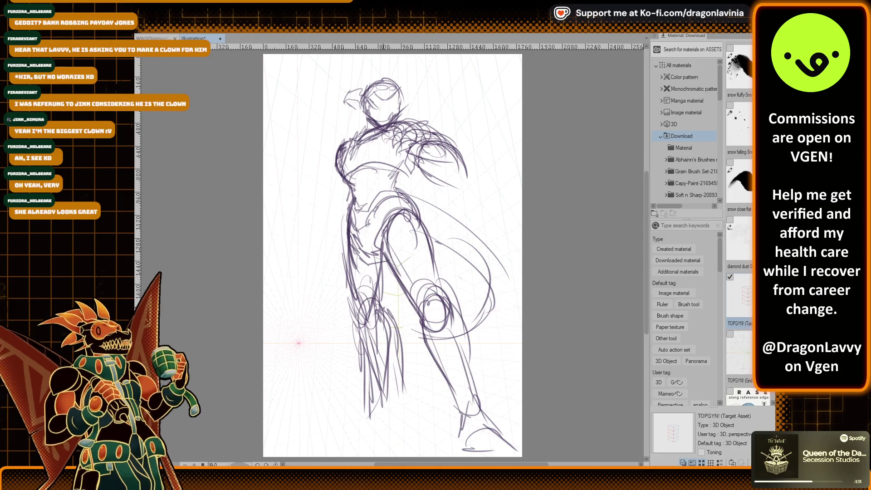
drag(453, 355, 435, 369)
drag(469, 353, 447, 375)
mouse_move(460, 349)
mouse_down()
mouse_move(445, 359)
mouse_move(446, 376)
mouse_up()
mouse_move(464, 306)
mouse_down()
mouse_move(446, 359)
mouse_move(465, 392)
mouse_up()
mouse_move(421, 323)
mouse_down()
mouse_move(437, 365)
mouse_move(424, 399)
mouse_up()
drag(470, 305, 449, 346)
mouse_move(473, 334)
mouse_down()
mouse_move(465, 395)
mouse_move(476, 405)
mouse_up()
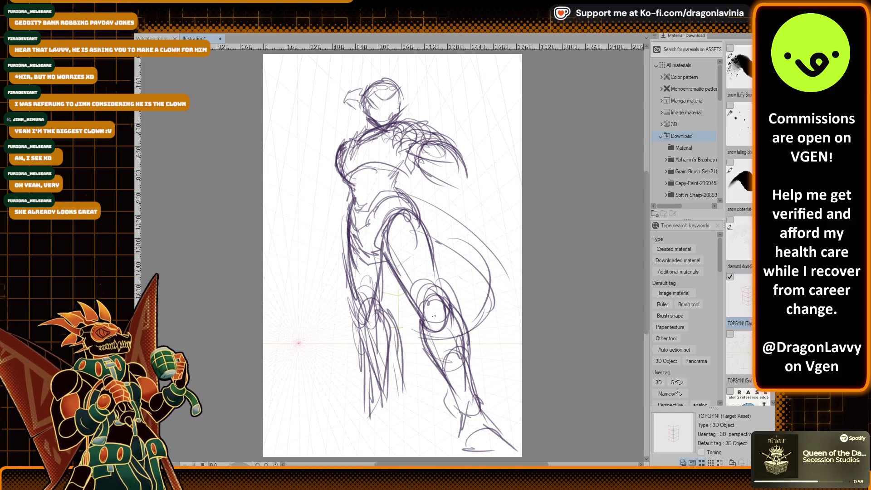
Step: Sketch both feet and the left lower leg lines
mouse_move(463, 406)
mouse_down()
mouse_move(467, 454)
mouse_move(482, 444)
mouse_up()
mouse_move(480, 439)
mouse_down()
mouse_move(478, 447)
mouse_move(495, 436)
mouse_up()
mouse_move(358, 311)
mouse_down()
mouse_move(355, 348)
mouse_move(371, 419)
mouse_move(378, 336)
mouse_move(388, 404)
mouse_move(371, 394)
mouse_move(353, 418)
mouse_up()
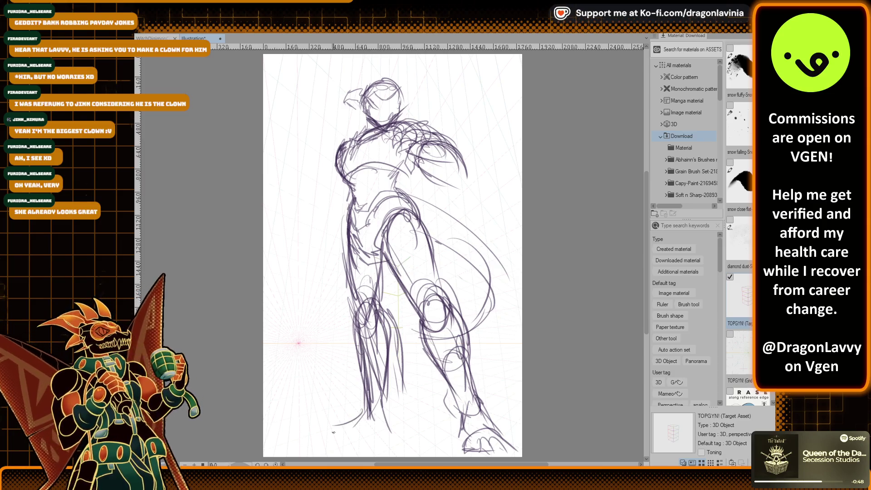
mouse_move(381, 411)
mouse_down()
mouse_move(374, 432)
mouse_move(320, 436)
mouse_up()
drag(324, 435, 349, 430)
drag(477, 440, 472, 451)
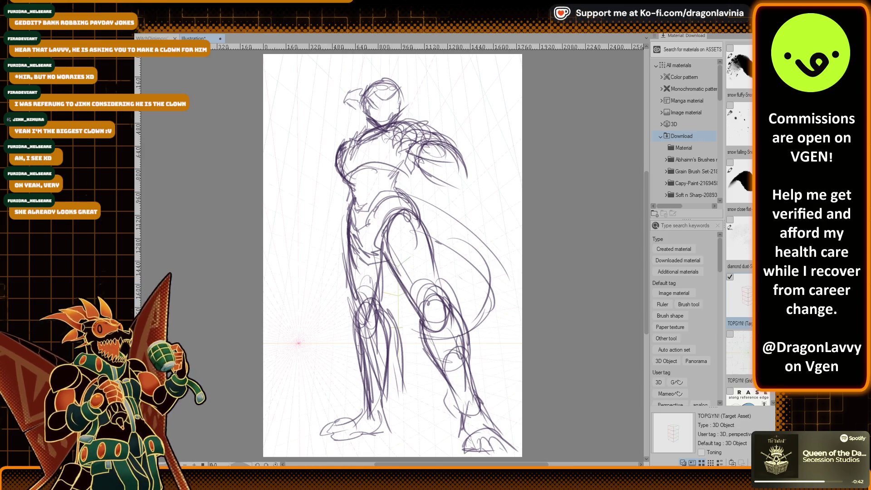
Step: Scale the whole figure sketch down proportionally with Ctrl+T so it fits the page
key(ctrl+t)
key(ctrl+minus)
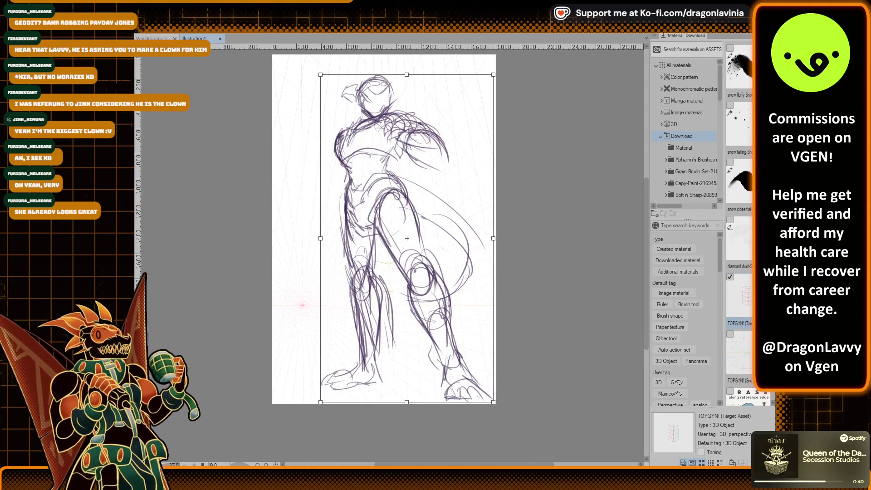
drag(493, 402, 478, 372)
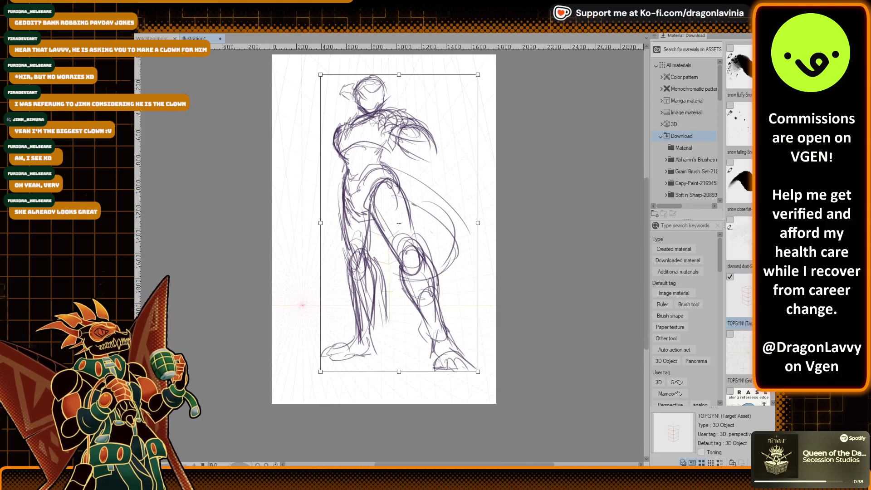
key(Return)
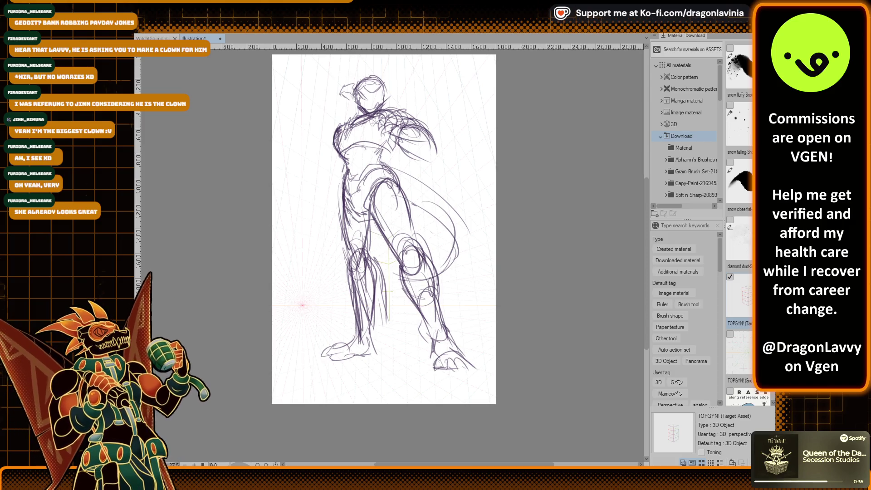
Step: Refine the right foot's shape, sole line and outline
mouse_move(436, 354)
mouse_down()
mouse_move(432, 376)
mouse_move(474, 379)
mouse_move(449, 384)
mouse_up()
mouse_move(440, 358)
mouse_down()
mouse_move(477, 376)
mouse_move(446, 386)
mouse_move(477, 379)
mouse_up()
drag(472, 352, 454, 366)
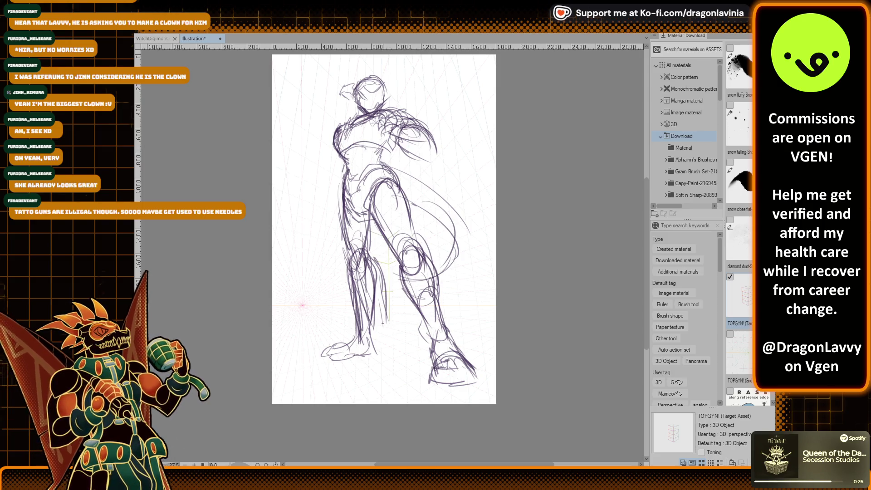
drag(431, 376, 443, 393)
mouse_move(481, 368)
mouse_down()
mouse_move(461, 387)
mouse_move(452, 382)
mouse_move(481, 393)
mouse_move(461, 385)
mouse_up()
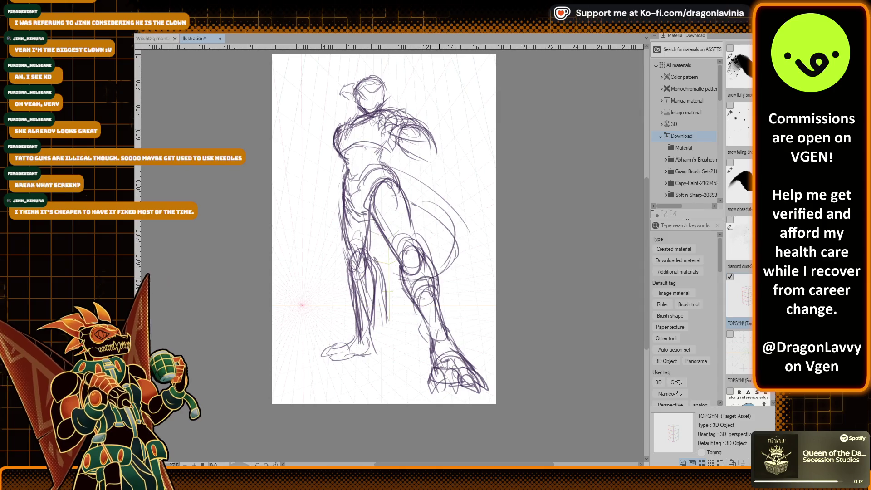
Step: Redraw the right leg and knee, then reshape the left foot
drag(439, 252, 422, 315)
mouse_move(407, 262)
mouse_down()
mouse_move(399, 278)
mouse_move(428, 342)
mouse_up()
drag(457, 311, 441, 350)
drag(356, 336, 330, 359)
drag(329, 360, 367, 352)
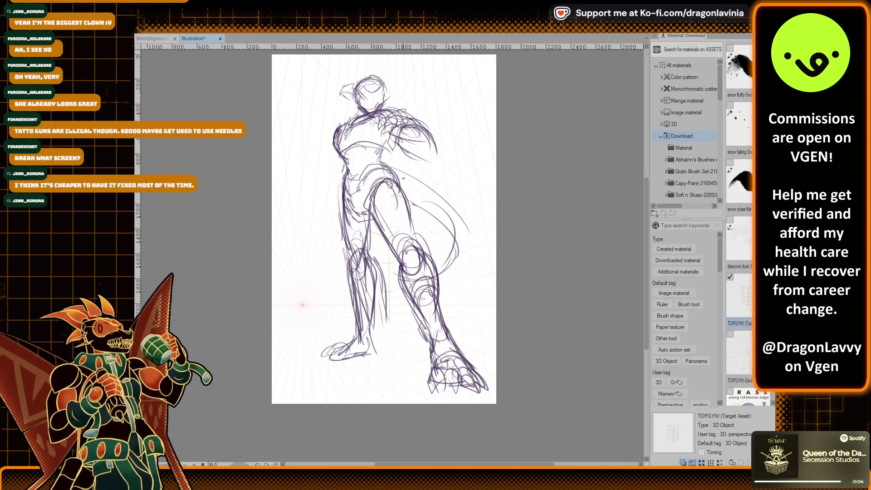
Step: Sketch the sweeping cape curve down to the lower cape and back leg
mouse_move(393, 192)
mouse_down()
mouse_move(450, 248)
mouse_move(438, 274)
mouse_up()
drag(436, 273, 401, 275)
mouse_move(404, 275)
mouse_down()
mouse_move(438, 272)
mouse_move(463, 255)
mouse_up()
drag(402, 172, 456, 258)
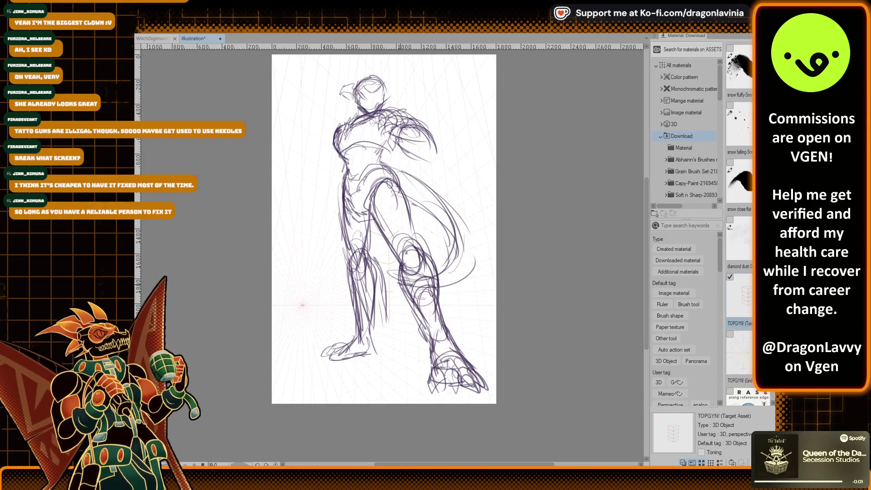
mouse_move(375, 295)
mouse_down()
mouse_move(456, 277)
mouse_move(444, 232)
mouse_up()
mouse_move(452, 282)
mouse_down()
mouse_move(415, 184)
mouse_move(449, 221)
mouse_up()
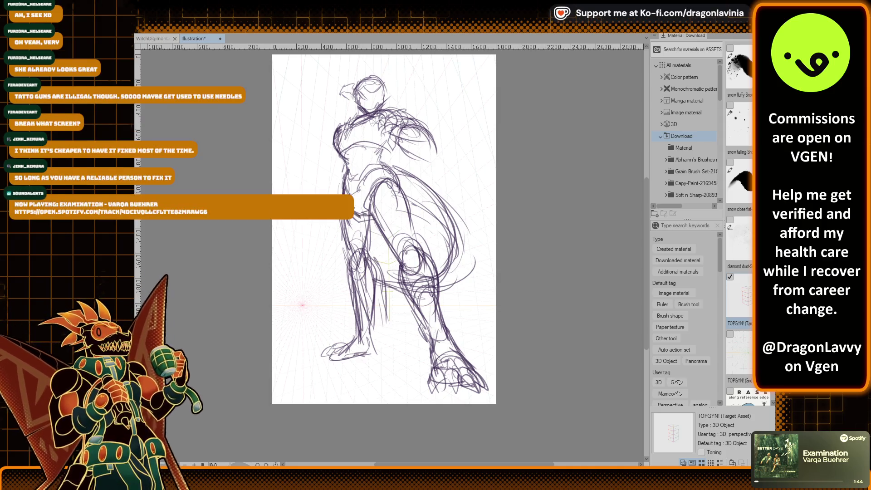
Step: Add strokes on the hip and darken the right leg and knee
mouse_move(377, 188)
mouse_down()
mouse_move(370, 214)
mouse_move(351, 226)
mouse_up()
mouse_move(379, 180)
mouse_down()
mouse_move(370, 217)
mouse_move(354, 214)
mouse_move(372, 216)
mouse_up()
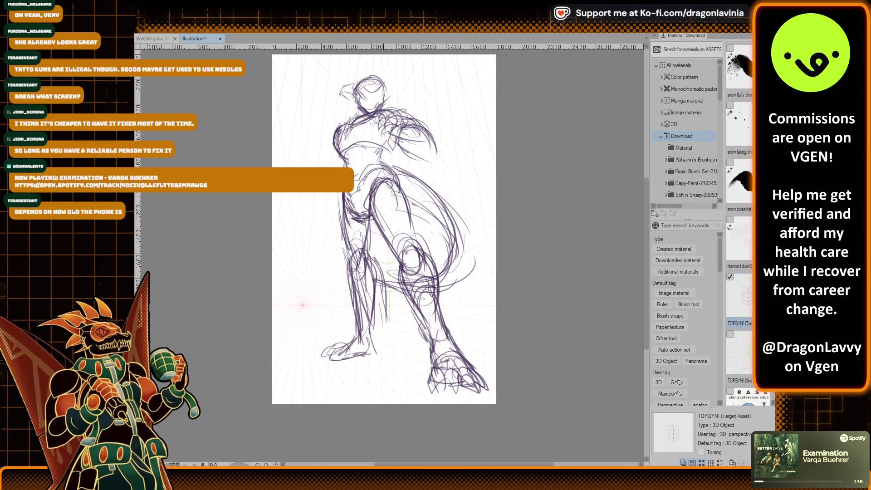
drag(444, 246, 421, 307)
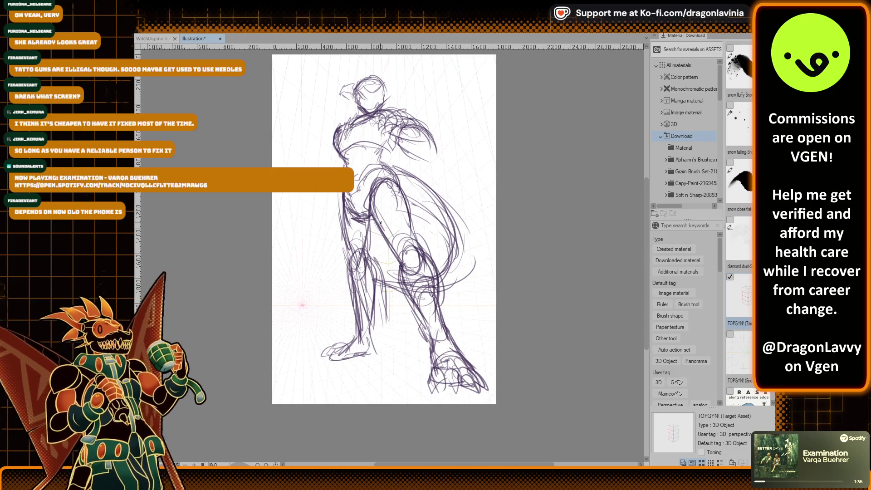
mouse_move(402, 263)
mouse_down()
mouse_move(422, 307)
mouse_move(444, 286)
mouse_up()
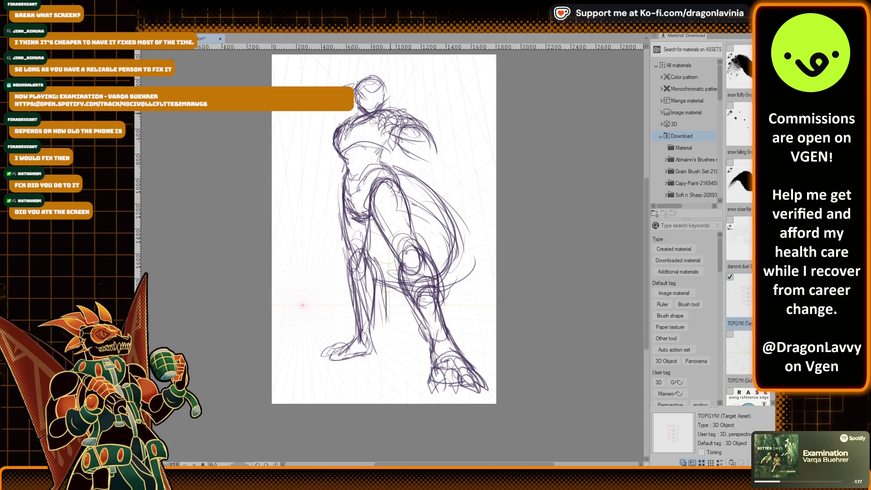
scroll(390, 123, up, 3)
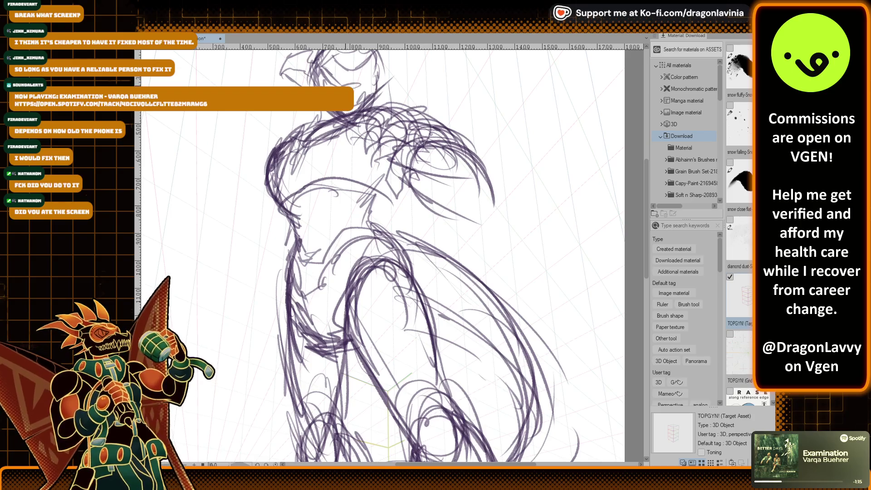
Step: Darken the chin and neck and draw a long line down the figure's left side
drag(340, 129, 370, 111)
mouse_move(373, 115)
mouse_down()
mouse_move(368, 86)
mouse_move(351, 122)
mouse_move(363, 100)
mouse_move(350, 107)
mouse_up()
drag(283, 164, 287, 327)
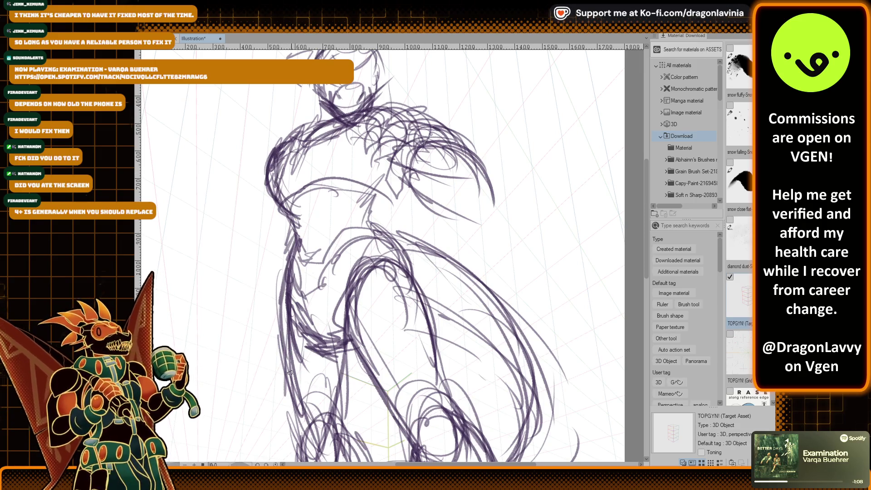
scroll(284, 377, down, 3)
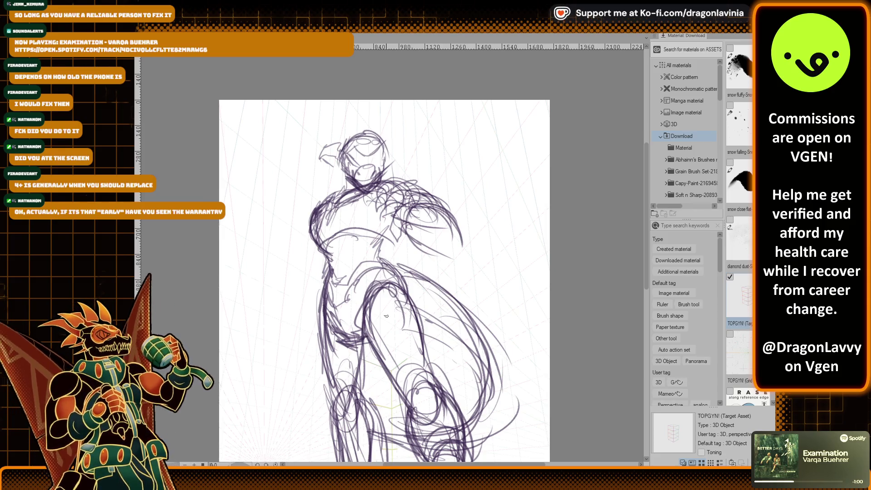
scroll(386, 313, up, 4)
Step: Firm up the arm, torso contour, chest and shoulder lines
drag(344, 226, 392, 228)
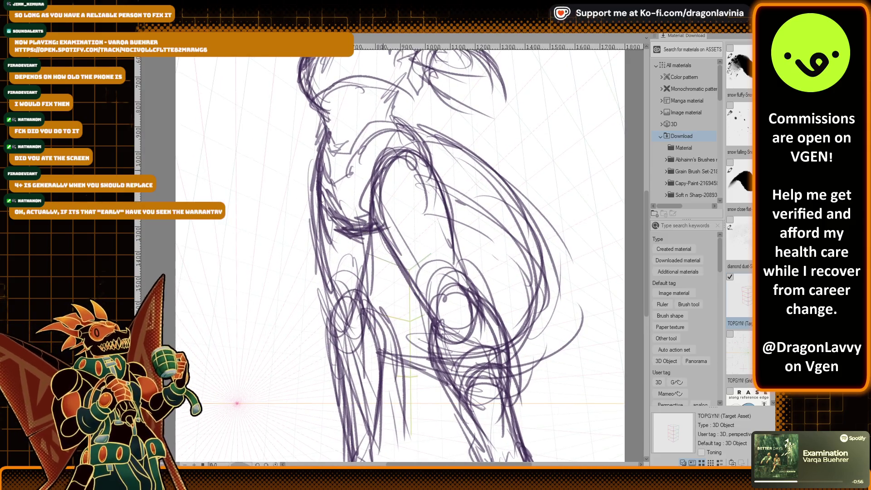
drag(375, 171, 408, 276)
drag(381, 232, 424, 302)
mouse_move(376, 177)
mouse_down()
mouse_move(420, 139)
mouse_move(443, 216)
mouse_up()
drag(426, 180, 428, 202)
drag(436, 183, 438, 198)
mouse_move(389, 188)
mouse_down()
mouse_move(381, 171)
mouse_move(431, 164)
mouse_move(433, 129)
mouse_up()
scroll(428, 143, down, 3)
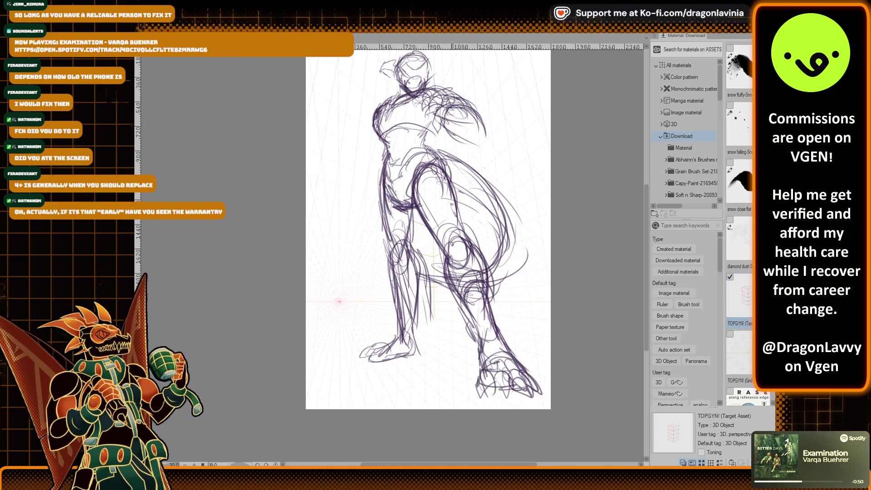
drag(454, 205, 471, 227)
scroll(398, 158, up, 5)
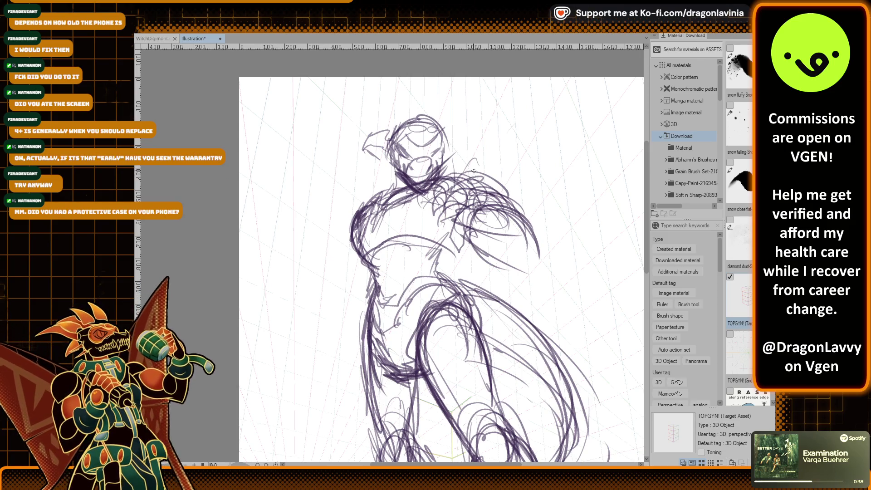
Step: Sketch the right arm and right shoulder contours
drag(470, 194, 481, 240)
drag(522, 189, 497, 255)
mouse_move(489, 223)
mouse_down()
mouse_move(475, 252)
mouse_move(514, 270)
mouse_up()
drag(507, 267, 517, 239)
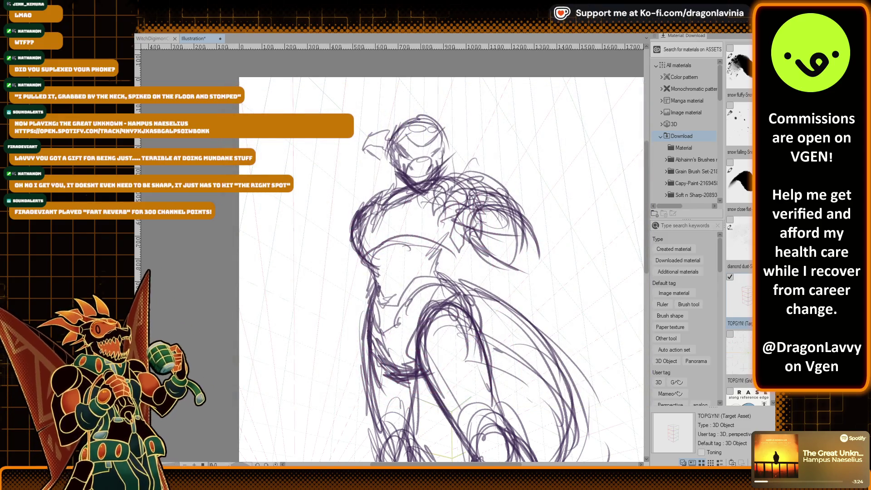
Step: Shape the right shoulder armor and collar area
mouse_move(461, 188)
mouse_down()
mouse_move(452, 169)
mouse_move(487, 167)
mouse_up()
mouse_move(466, 210)
mouse_down()
mouse_move(476, 247)
mouse_move(492, 239)
mouse_up()
mouse_move(460, 190)
mouse_down()
mouse_move(480, 164)
mouse_move(437, 175)
mouse_move(472, 179)
mouse_up()
drag(482, 126, 487, 130)
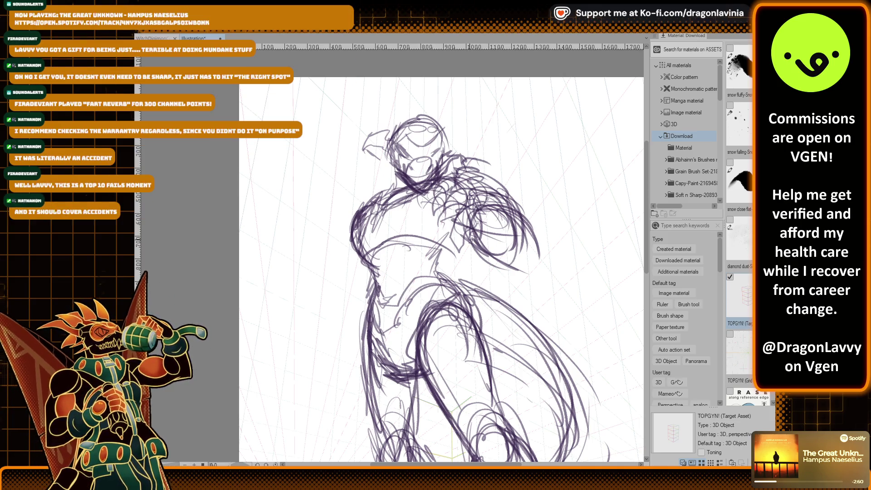
Step: Add spiky armor strokes across the chest and mid torso
drag(447, 216, 504, 199)
mouse_move(451, 202)
mouse_down()
mouse_move(456, 231)
mouse_move(472, 195)
mouse_up()
mouse_move(456, 229)
mouse_down()
mouse_move(467, 202)
mouse_move(490, 188)
mouse_move(504, 234)
mouse_up()
mouse_move(511, 197)
mouse_down()
mouse_move(502, 235)
mouse_move(455, 236)
mouse_move(449, 267)
mouse_up()
mouse_move(456, 241)
mouse_down()
mouse_move(450, 260)
mouse_move(453, 242)
mouse_move(495, 235)
mouse_up()
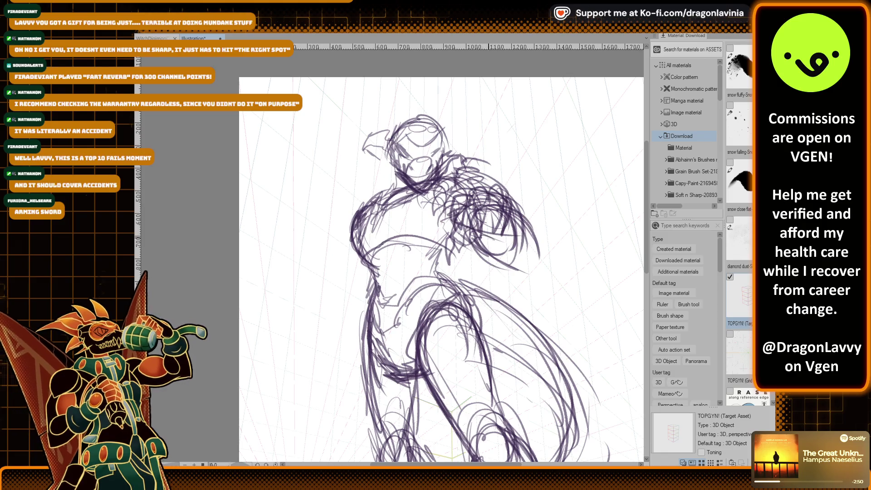
scroll(496, 242, down, 5)
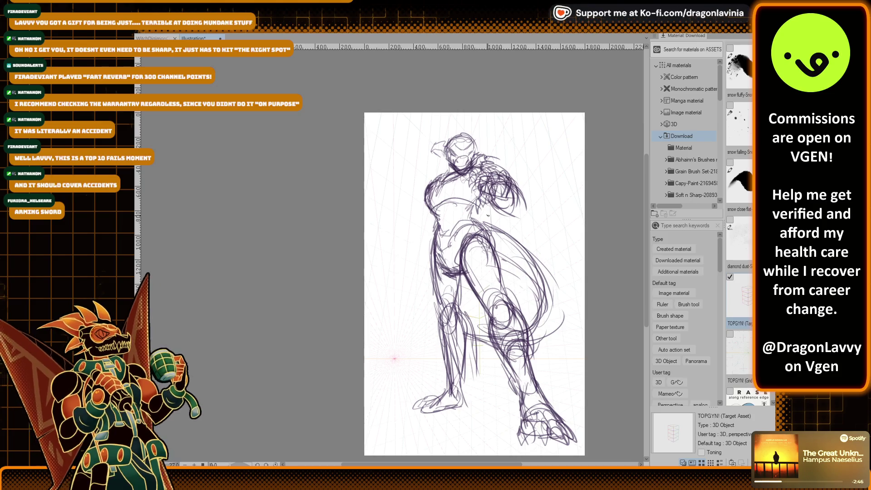
Step: Erase stray chest lines and sketch the left arm, forearm and hand
mouse_move(487, 215)
mouse_down()
mouse_move(490, 227)
mouse_move(481, 200)
mouse_move(506, 186)
mouse_move(492, 206)
mouse_move(488, 164)
mouse_up()
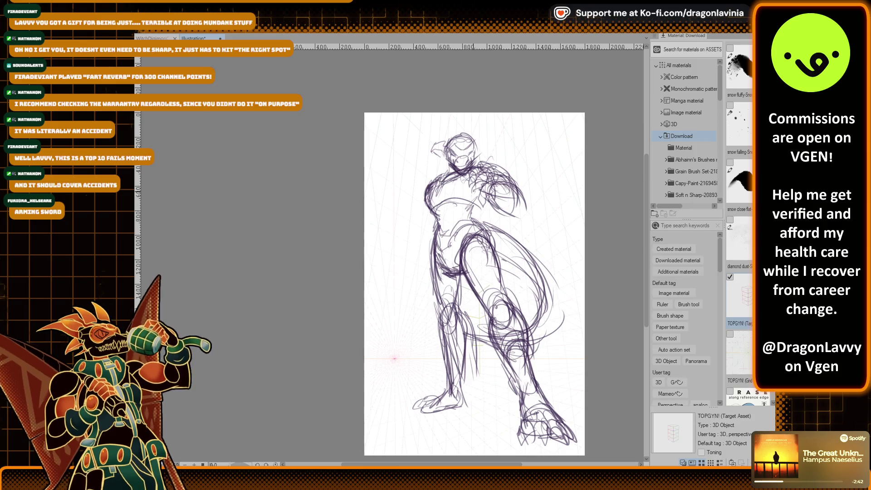
drag(424, 206, 408, 246)
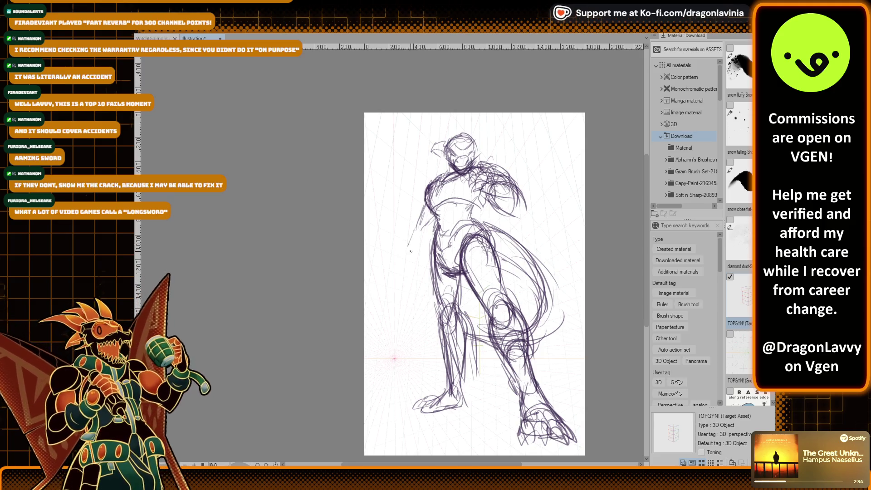
mouse_move(418, 229)
mouse_down()
mouse_move(408, 272)
mouse_move(425, 245)
mouse_up()
drag(416, 213, 415, 241)
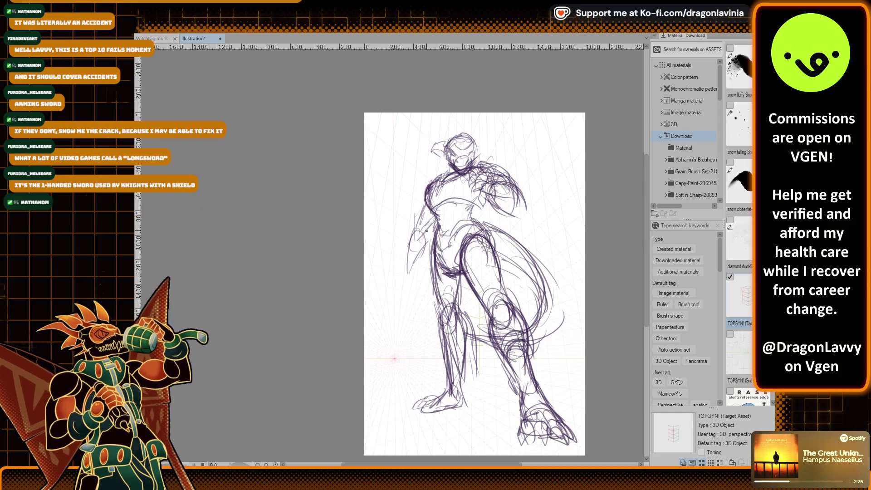
Step: Darken the upper arm and elbow, then draw a long sword blade hanging from the hand
drag(435, 188, 413, 245)
mouse_move(440, 217)
mouse_down()
mouse_move(424, 224)
mouse_move(397, 292)
mouse_move(400, 277)
mouse_move(397, 284)
mouse_move(391, 277)
mouse_move(400, 332)
mouse_up()
mouse_move(403, 286)
mouse_down()
mouse_move(399, 344)
mouse_move(395, 335)
mouse_up()
drag(402, 282, 393, 388)
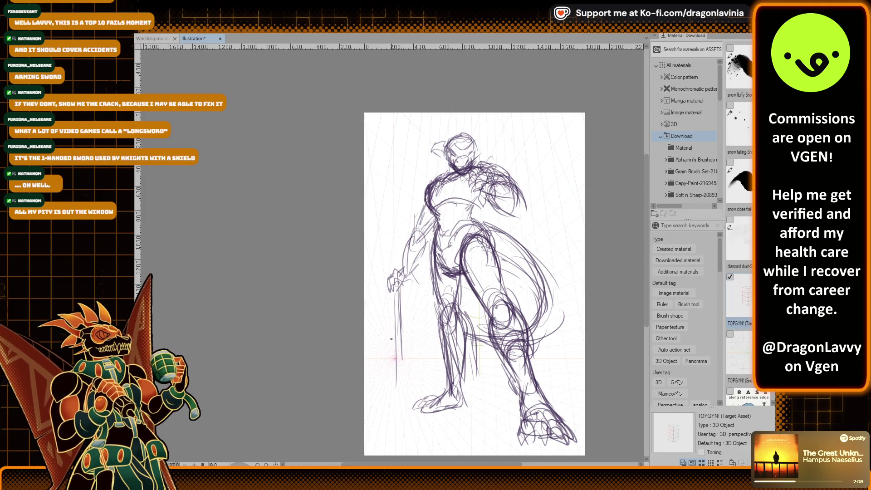
Step: Sketch the shoulder, neck and top of the head
drag(475, 173, 434, 189)
mouse_move(458, 135)
mouse_down()
mouse_move(448, 149)
mouse_move(453, 86)
mouse_up()
scroll(484, 180, down, 1)
Step: Scale the whole sketch down slightly, shift it down, then darken the left arm lines
drag(484, 180, 399, 144)
key(ctrl+t)
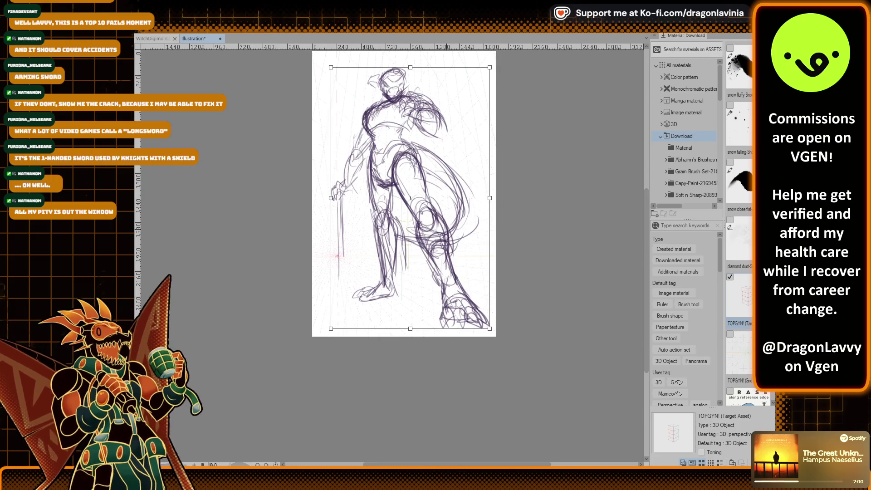
drag(491, 332, 482, 315)
drag(406, 191, 406, 197)
key(Return)
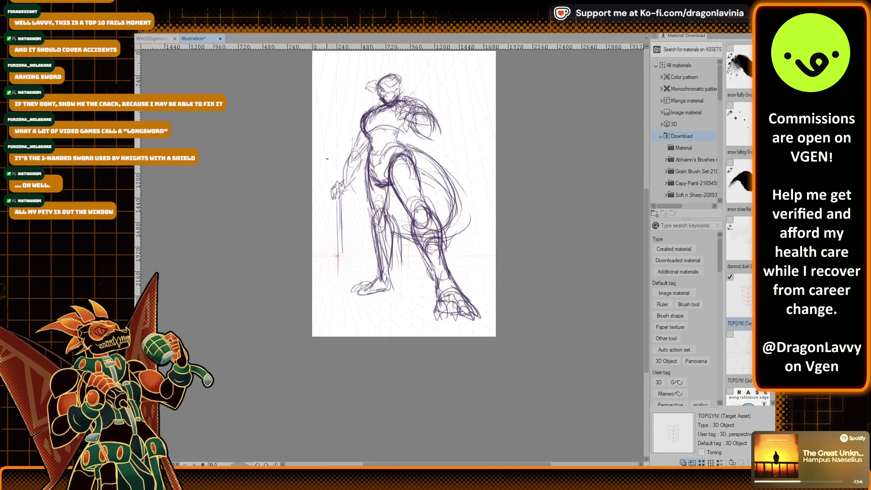
drag(349, 170, 345, 189)
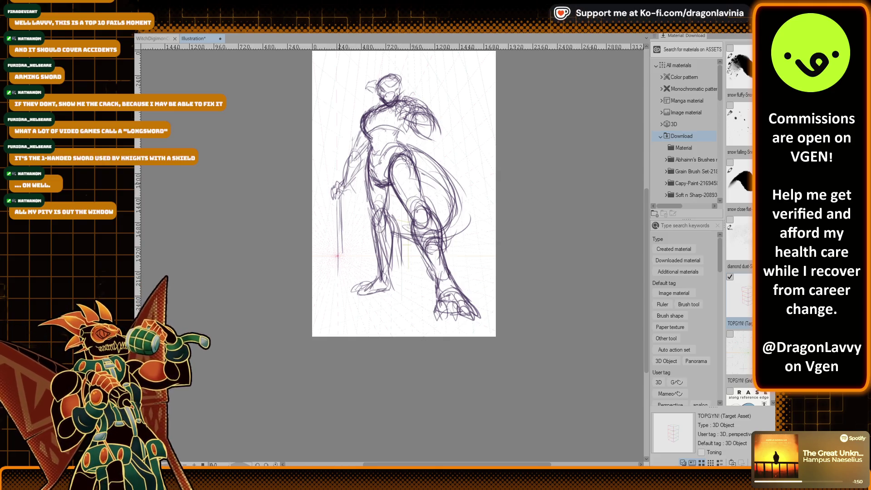
scroll(352, 184, up, 3)
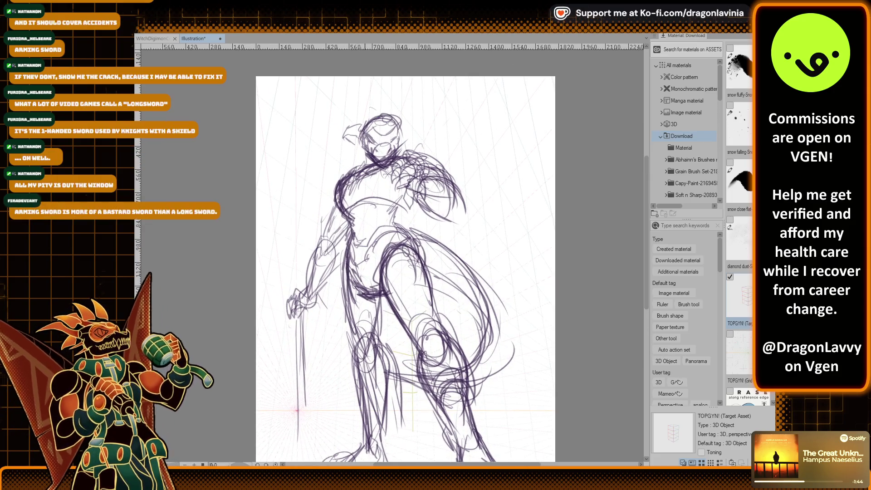
Step: Draw a curved hair curl above the head and a stroke along the left upper arm
mouse_move(336, 108)
mouse_down()
mouse_move(342, 119)
mouse_move(315, 144)
mouse_move(314, 164)
mouse_up()
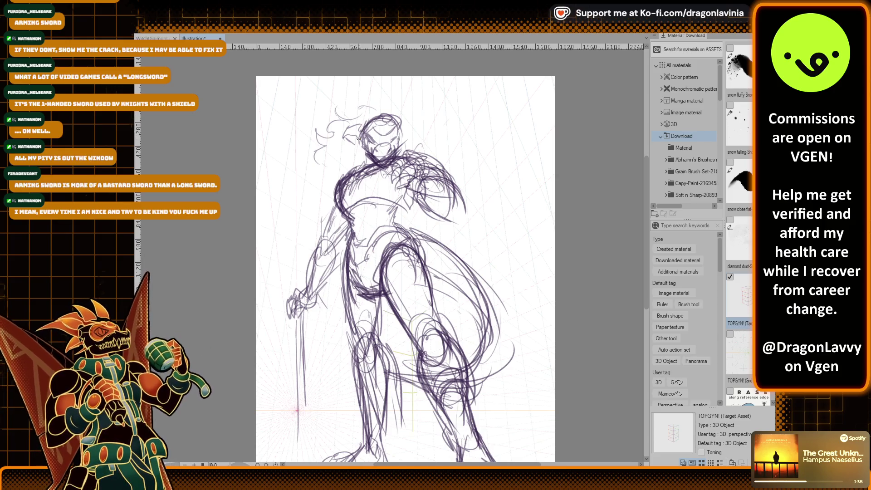
drag(391, 187, 368, 114)
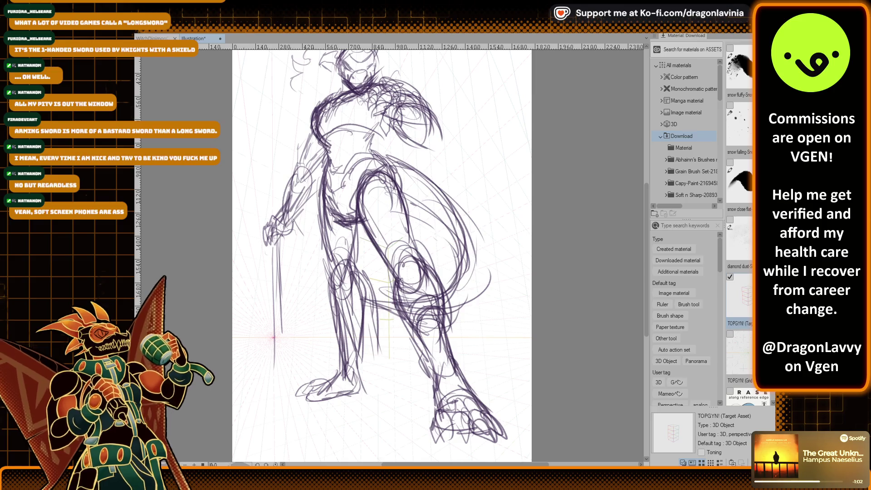
drag(308, 145, 304, 186)
Step: Redraw the left upper arm, the hand gripping the sword, and the blade lines
mouse_move(323, 160)
mouse_down()
mouse_move(289, 212)
mouse_move(294, 221)
mouse_up()
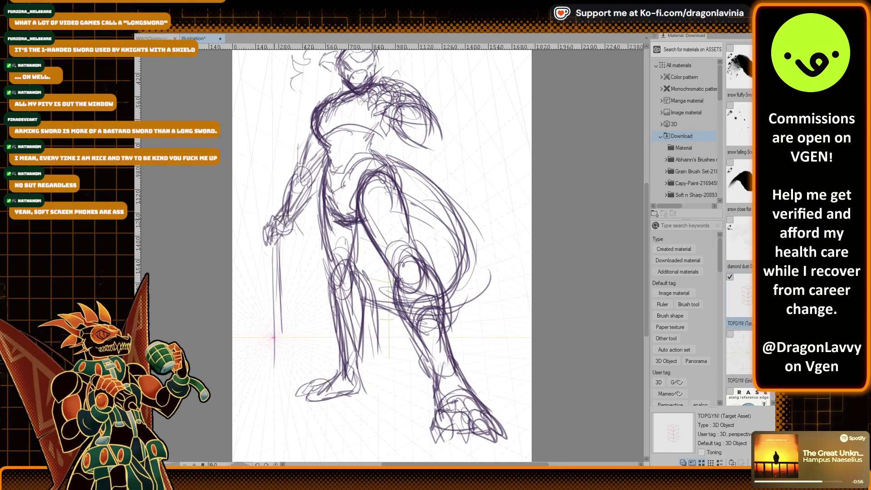
drag(303, 216, 296, 229)
mouse_move(298, 225)
mouse_down()
mouse_move(287, 236)
mouse_move(281, 230)
mouse_up()
drag(285, 210, 273, 226)
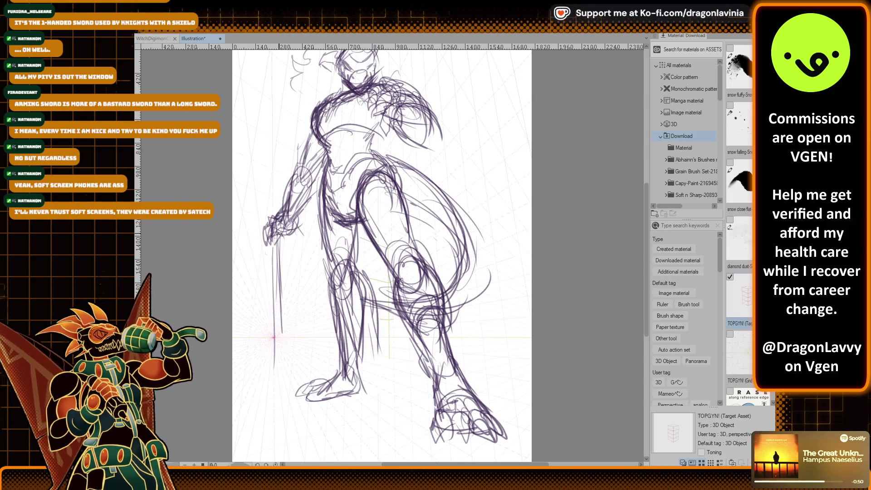
mouse_move(281, 230)
mouse_down()
mouse_move(280, 278)
mouse_move(278, 267)
mouse_up()
mouse_move(280, 236)
mouse_down()
mouse_move(279, 281)
mouse_move(284, 275)
mouse_up()
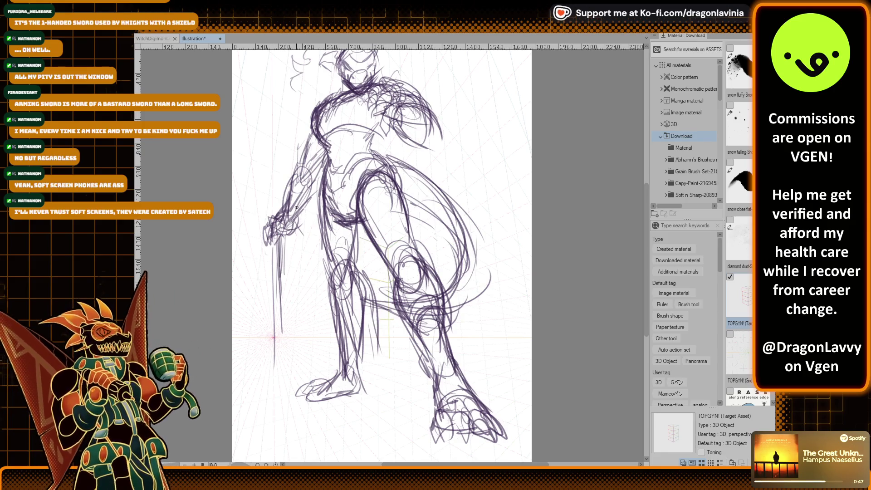
drag(294, 177, 292, 220)
drag(323, 178, 299, 216)
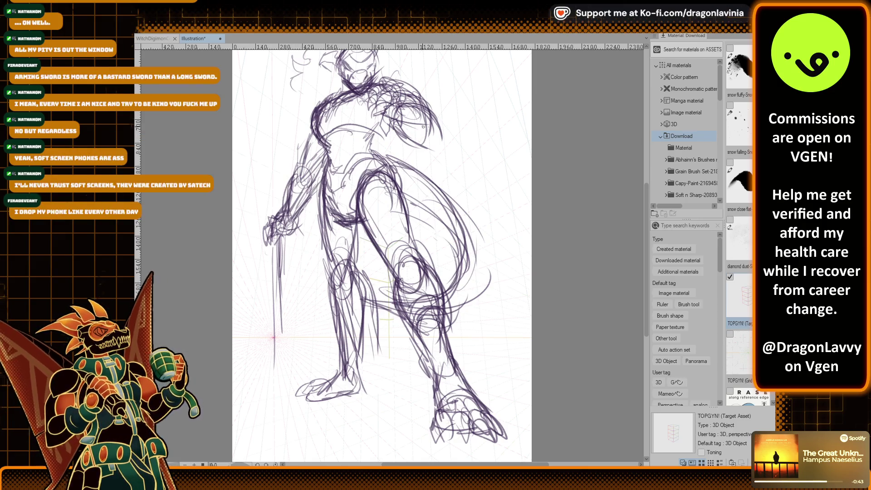
Step: Sketch strokes on the chest, torso and the figure's right shoulder
drag(403, 81, 405, 114)
drag(398, 110, 393, 116)
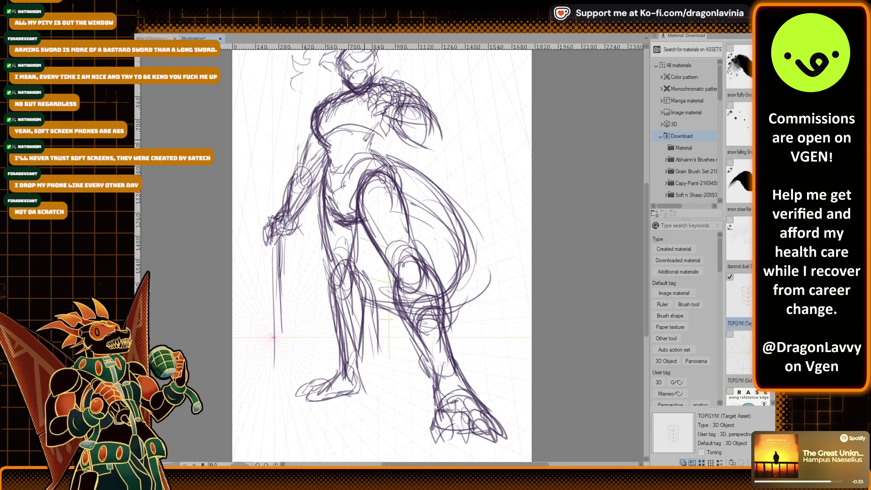
mouse_move(396, 121)
mouse_down()
mouse_move(391, 143)
mouse_move(402, 153)
mouse_up()
drag(397, 141, 388, 147)
mouse_move(415, 100)
mouse_down()
mouse_move(446, 116)
mouse_move(449, 135)
mouse_up()
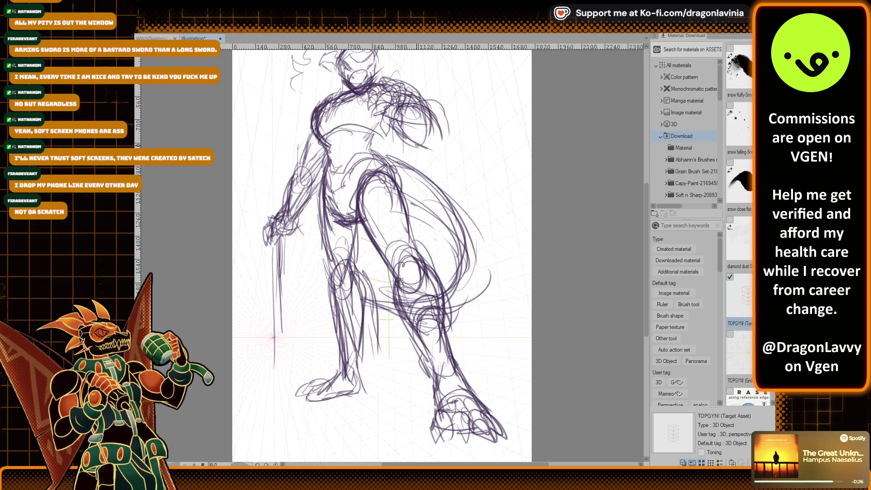
Step: Add faint sword lines and darken the left hand and upper blade
drag(276, 233, 277, 252)
drag(277, 228, 281, 260)
mouse_move(303, 204)
mouse_down()
mouse_move(280, 220)
mouse_move(299, 218)
mouse_move(283, 233)
mouse_move(283, 300)
mouse_up()
drag(286, 237, 282, 324)
drag(287, 235, 285, 341)
drag(278, 268, 276, 331)
drag(283, 330, 279, 371)
Step: Darken the lower sword blade with more lines and draw its left edge
drag(281, 289, 274, 379)
drag(278, 313, 278, 378)
drag(277, 359, 275, 384)
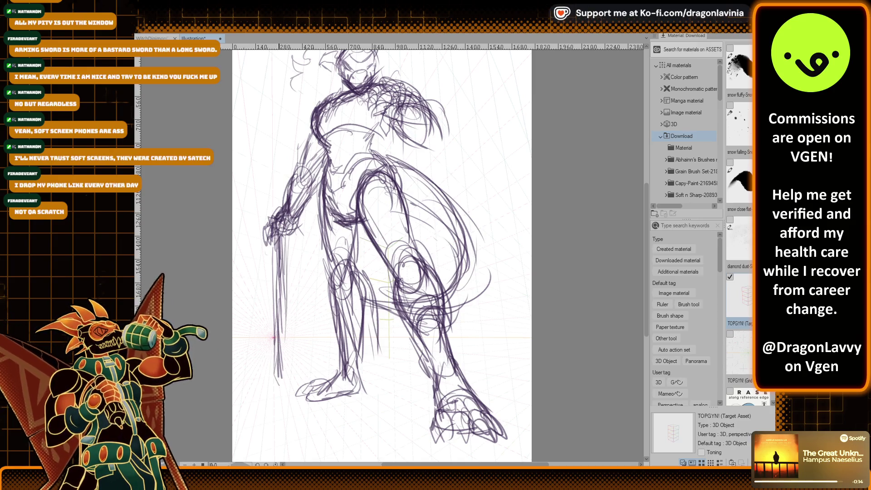
drag(283, 317, 281, 385)
drag(290, 251, 288, 266)
drag(283, 277, 281, 325)
drag(287, 266, 280, 372)
drag(272, 264, 270, 358)
drag(275, 261, 273, 385)
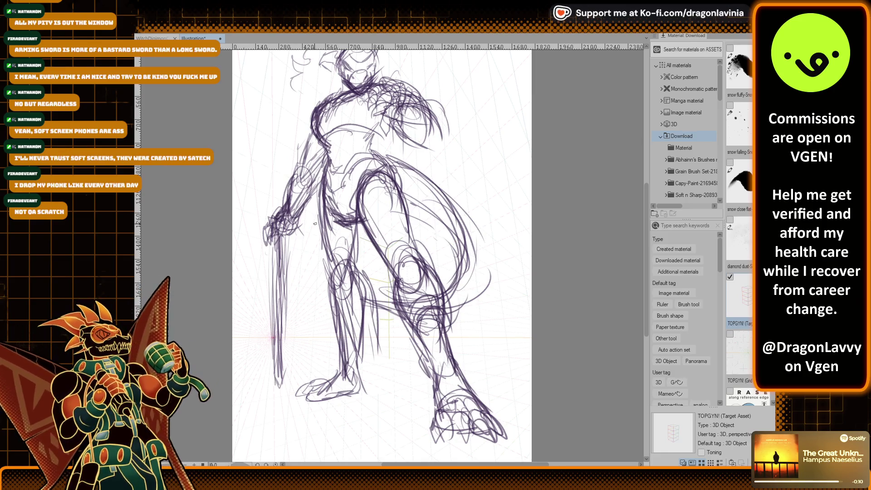
Step: Darken the right shoulder and arm, the right leg and the inner left leg
drag(396, 144, 436, 117)
mouse_move(431, 136)
mouse_down()
mouse_move(426, 118)
mouse_move(406, 141)
mouse_move(398, 133)
mouse_up()
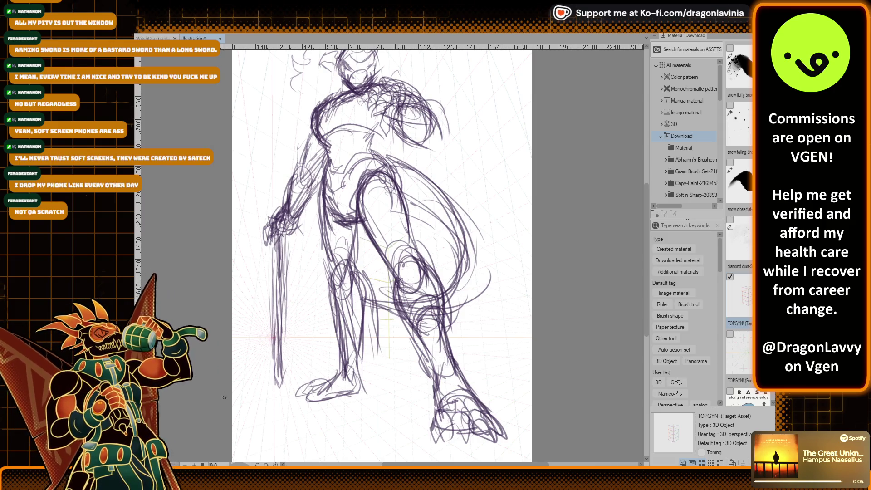
mouse_move(462, 374)
mouse_down()
mouse_move(439, 381)
mouse_move(448, 381)
mouse_up()
mouse_move(401, 267)
mouse_down()
mouse_move(394, 290)
mouse_move(406, 318)
mouse_up()
drag(395, 305, 421, 336)
Step: Refine the left knee and thigh and add small strokes near the hip
mouse_move(399, 272)
mouse_down()
mouse_move(413, 252)
mouse_move(408, 284)
mouse_move(411, 240)
mouse_move(418, 271)
mouse_move(407, 285)
mouse_up()
drag(421, 208, 406, 254)
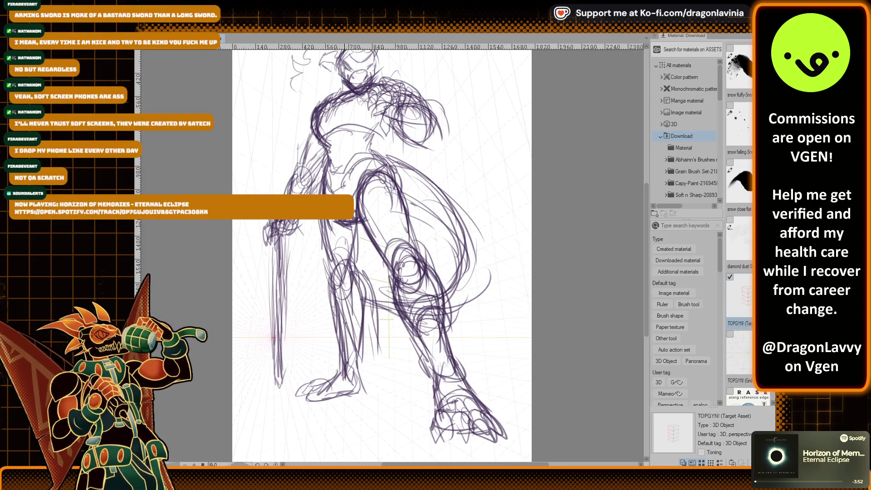
mouse_move(372, 284)
mouse_down()
mouse_move(380, 303)
mouse_move(433, 304)
mouse_up()
drag(454, 240, 451, 298)
mouse_move(372, 152)
mouse_down()
mouse_move(416, 174)
mouse_move(424, 200)
mouse_up()
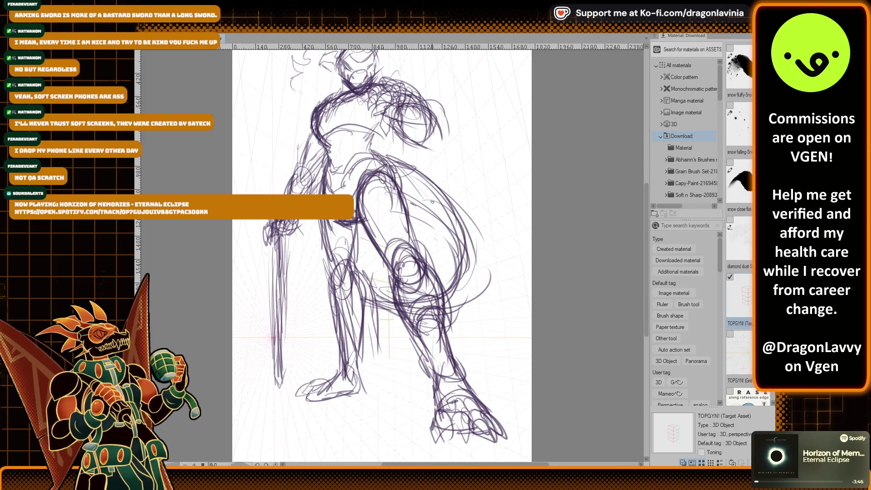
Step: Sketch curly hair on both sides of the head and a curve beside the torso
scroll(388, 191, up, 3)
mouse_move(350, 144)
mouse_down()
mouse_move(303, 159)
mouse_move(295, 193)
mouse_up()
drag(301, 241, 283, 252)
mouse_move(396, 159)
mouse_down()
mouse_move(422, 210)
mouse_move(450, 161)
mouse_move(499, 203)
mouse_up()
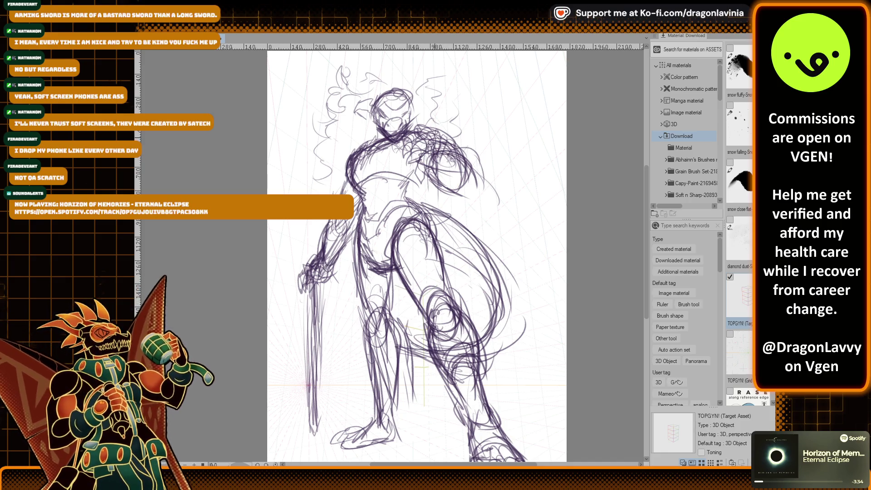
Step: Sketch and refine the head, neck and right shoulder area
drag(408, 134, 421, 148)
mouse_move(407, 144)
mouse_down()
mouse_move(412, 156)
mouse_move(447, 157)
mouse_up()
mouse_move(428, 138)
mouse_down()
mouse_move(450, 154)
mouse_move(416, 158)
mouse_up()
drag(417, 151, 411, 170)
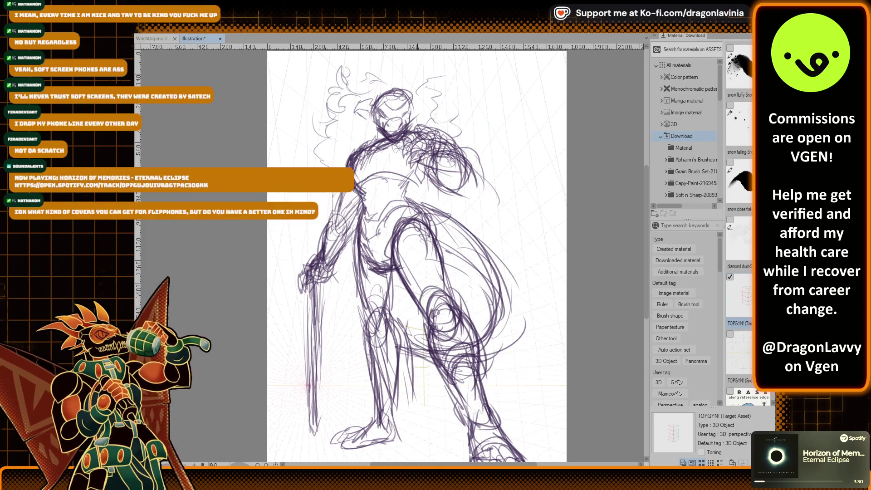
drag(426, 110, 417, 135)
drag(412, 133, 422, 148)
mouse_move(424, 118)
mouse_down()
mouse_move(422, 134)
mouse_move(434, 124)
mouse_up()
drag(428, 117, 454, 146)
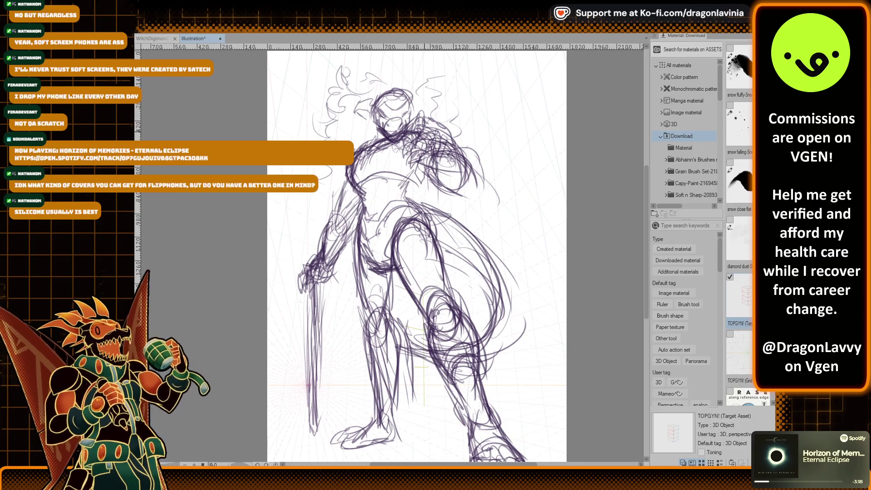
Step: Redraw and darken the right shoulder shape and sketch the chest below it
mouse_move(433, 128)
mouse_down()
mouse_move(456, 142)
mouse_move(433, 146)
mouse_move(454, 148)
mouse_move(434, 148)
mouse_move(440, 163)
mouse_up()
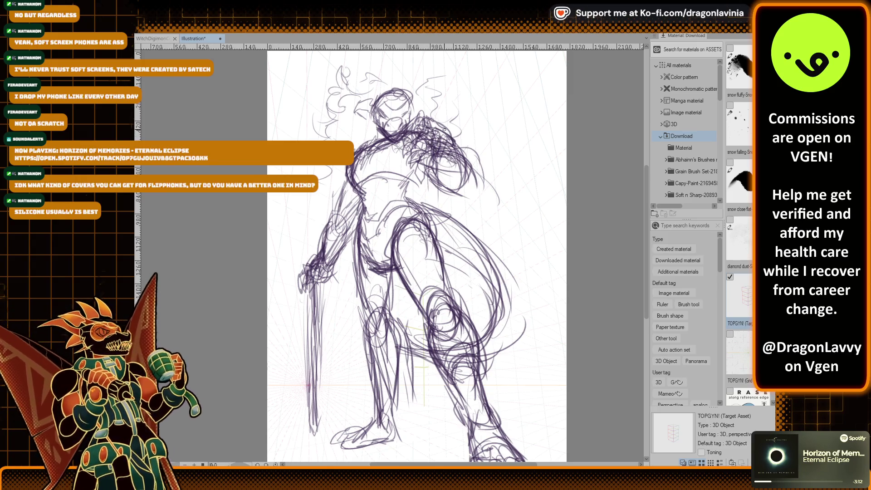
mouse_move(463, 131)
mouse_down()
mouse_move(412, 150)
mouse_move(416, 118)
mouse_up()
mouse_move(420, 134)
mouse_down()
mouse_move(428, 114)
mouse_move(434, 125)
mouse_move(452, 125)
mouse_move(431, 147)
mouse_move(443, 151)
mouse_up()
mouse_move(434, 134)
mouse_down()
mouse_move(439, 145)
mouse_move(410, 156)
mouse_up()
drag(416, 154, 413, 182)
mouse_move(426, 163)
mouse_down()
mouse_move(422, 182)
mouse_move(416, 164)
mouse_up()
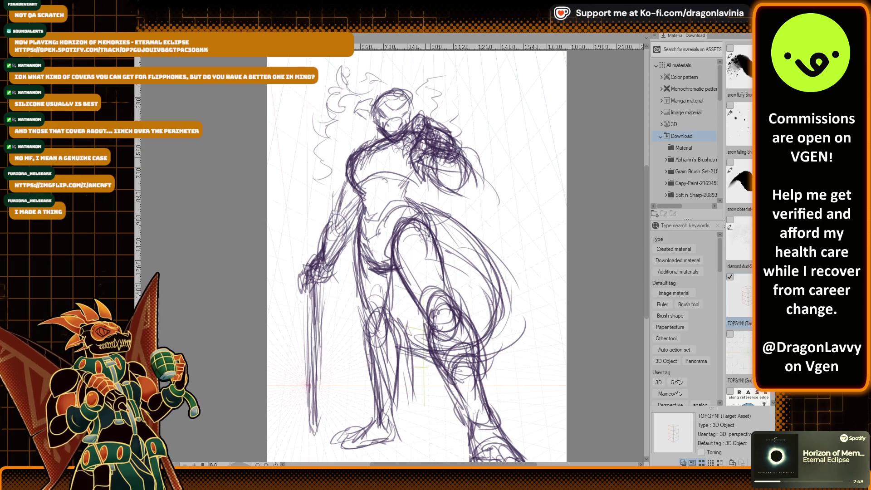
Step: Add more strokes on the right shoulder and darken the chest lines
drag(429, 164, 454, 190)
drag(458, 159, 461, 185)
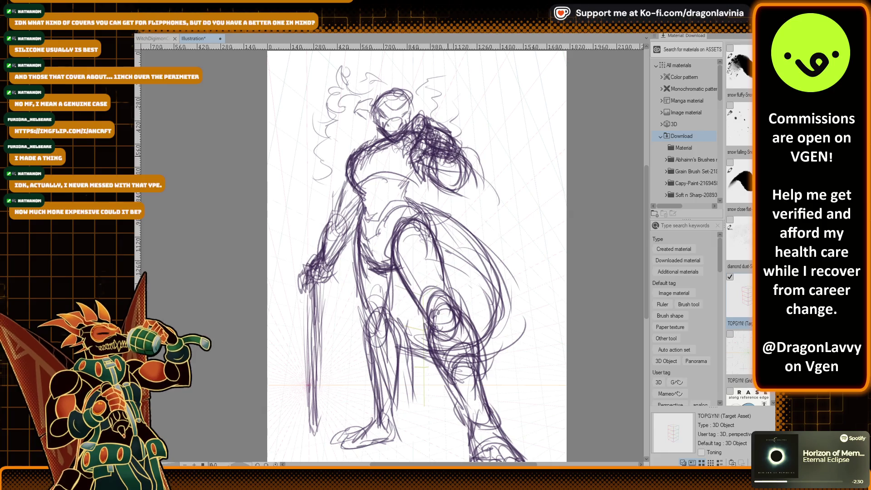
mouse_move(417, 144)
mouse_down()
mouse_move(436, 180)
mouse_move(424, 175)
mouse_move(453, 195)
mouse_up()
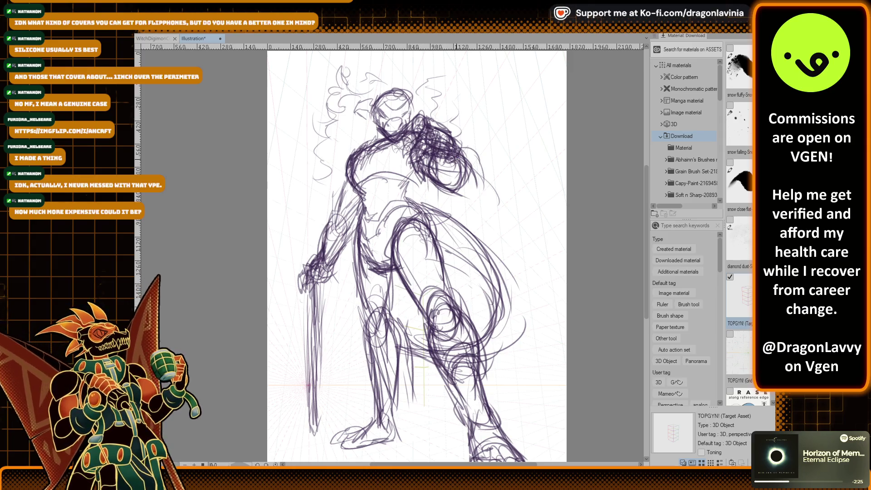
mouse_move(455, 148)
mouse_down()
mouse_move(466, 181)
mouse_move(432, 172)
mouse_move(437, 183)
mouse_move(429, 184)
mouse_move(428, 177)
mouse_move(444, 191)
mouse_up()
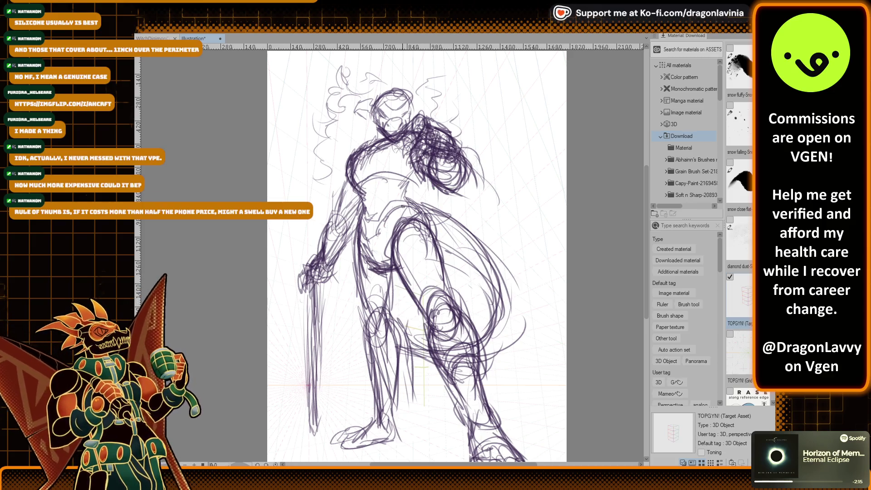
scroll(403, 206, down, 3)
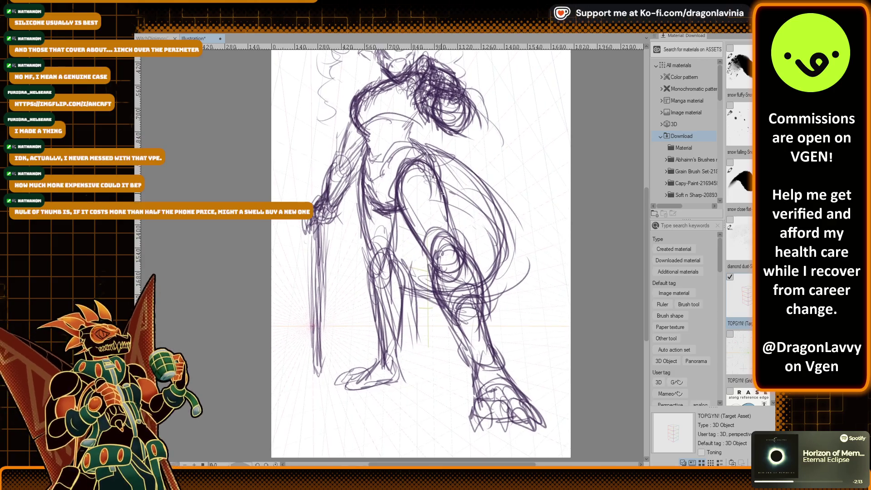
Step: Bring the head back into view, stroke the chest, and add curly hair strands
drag(443, 194, 431, 236)
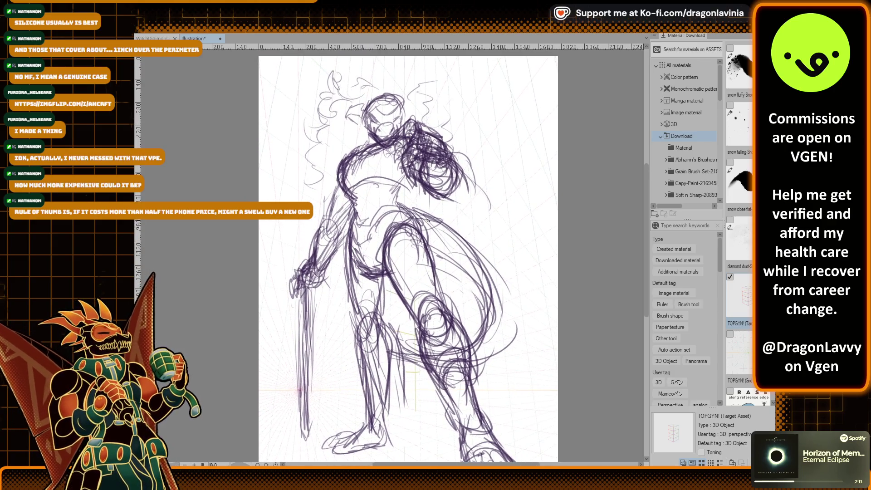
mouse_move(402, 155)
mouse_down()
mouse_move(413, 183)
mouse_move(418, 151)
mouse_up()
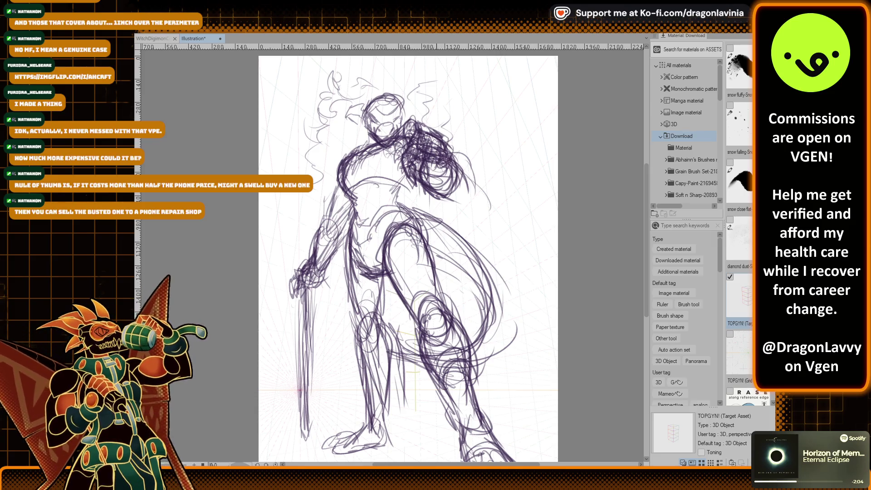
drag(431, 163, 447, 158)
mouse_move(442, 190)
mouse_down()
mouse_move(434, 178)
mouse_move(447, 153)
mouse_up()
mouse_move(456, 187)
mouse_down()
mouse_move(449, 163)
mouse_move(434, 206)
mouse_up()
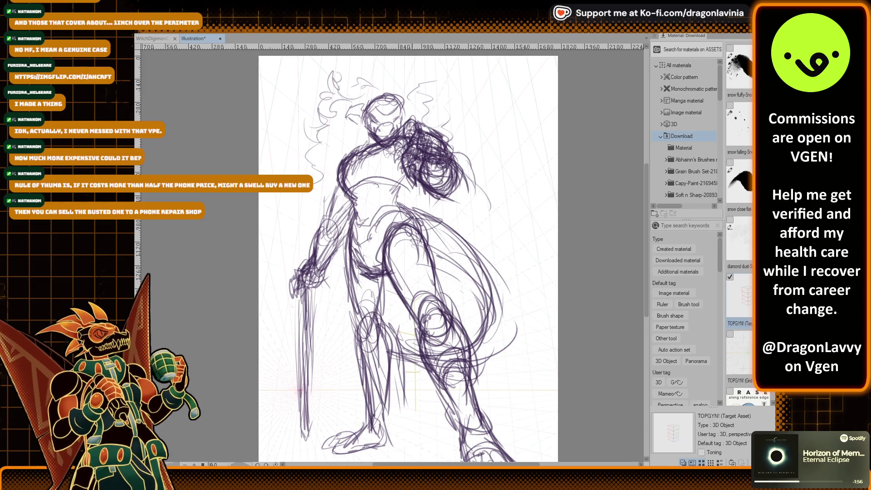
Step: Rough in the torso, hip and leg lines and a V-shaped mark by the sword hand
mouse_move(407, 208)
mouse_down()
mouse_move(479, 258)
mouse_move(482, 290)
mouse_up()
mouse_move(442, 215)
mouse_down()
mouse_move(434, 247)
mouse_move(446, 254)
mouse_up()
drag(457, 256, 487, 277)
mouse_move(477, 270)
mouse_down()
mouse_move(459, 347)
mouse_move(480, 340)
mouse_up()
drag(384, 219, 440, 231)
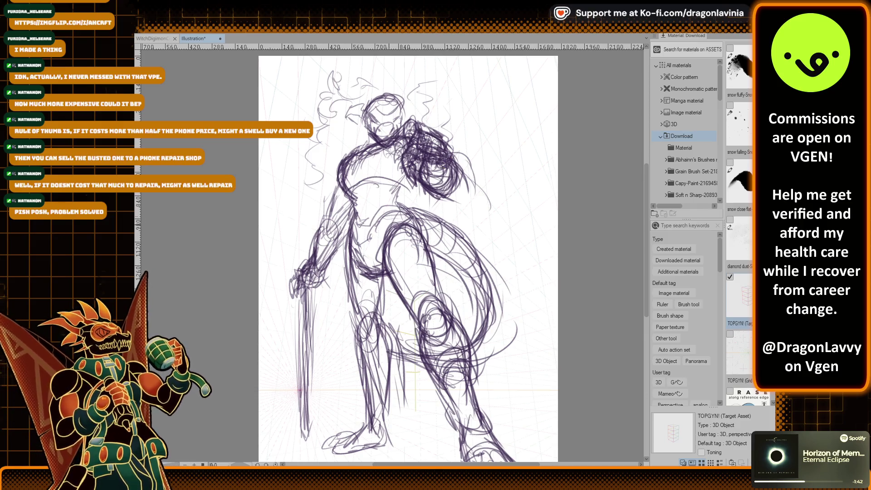
drag(378, 245, 403, 193)
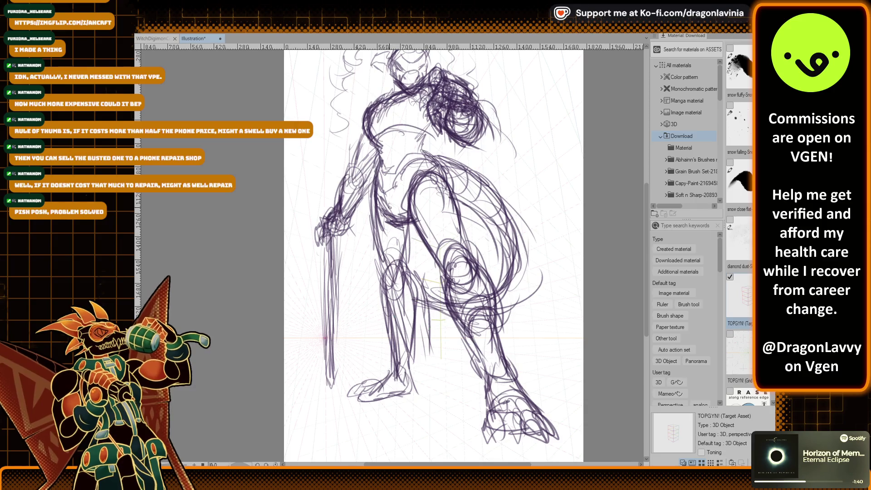
mouse_move(311, 224)
mouse_down()
mouse_move(313, 238)
mouse_move(350, 242)
mouse_move(377, 157)
mouse_move(327, 174)
mouse_move(323, 186)
mouse_move(351, 185)
mouse_move(354, 175)
mouse_up()
Step: Transform the lassoed sword arm onto the hilt, undoing one move, then deselect
key(ctrl+t)
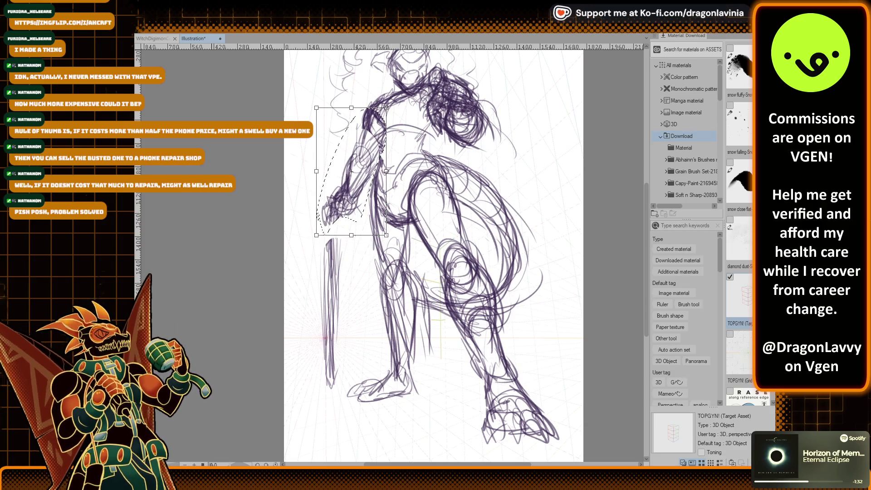
key(ctrl+z)
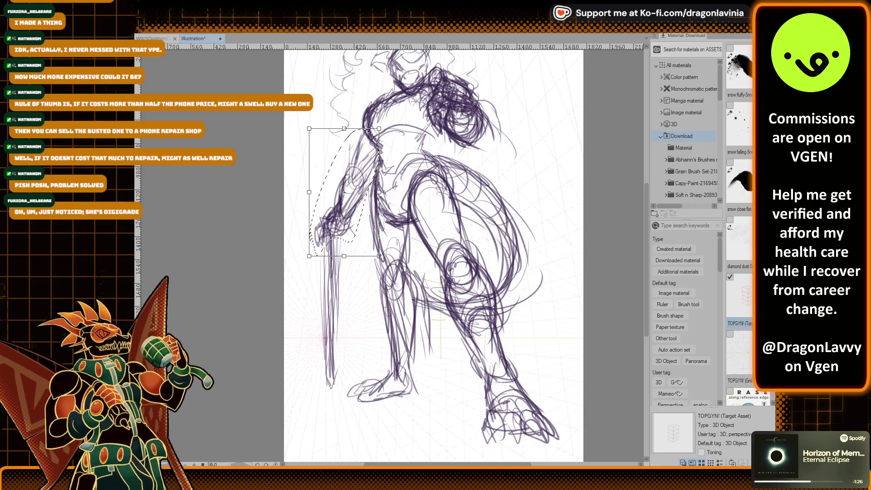
scroll(433, 254, down, 2)
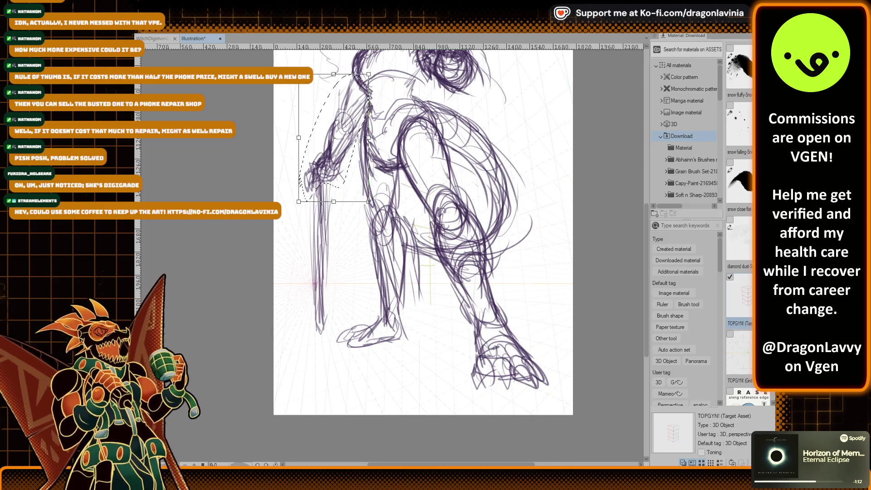
key(Return)
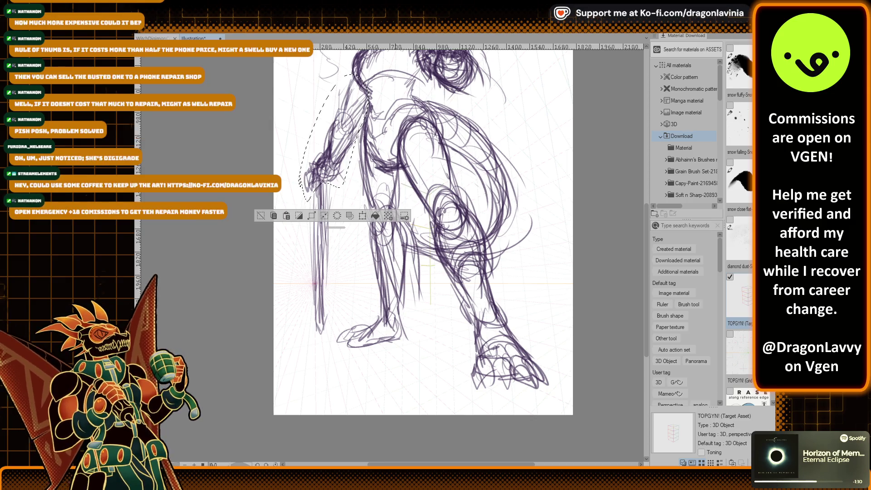
key(ctrl+d)
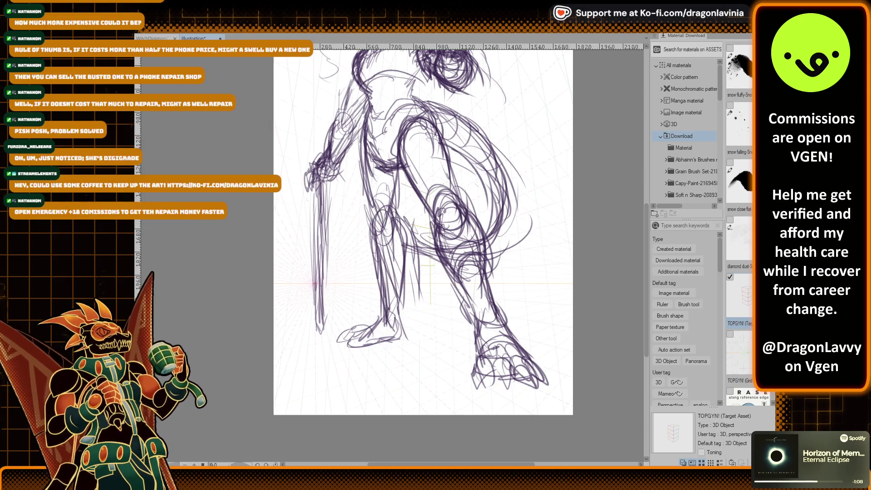
Step: Erase both clawed feet and lighten the faint lower leg strokes
mouse_move(368, 331)
mouse_down()
mouse_move(350, 327)
mouse_move(409, 331)
mouse_up()
mouse_move(490, 358)
mouse_down()
mouse_move(478, 358)
mouse_move(533, 377)
mouse_move(529, 358)
mouse_move(540, 385)
mouse_up()
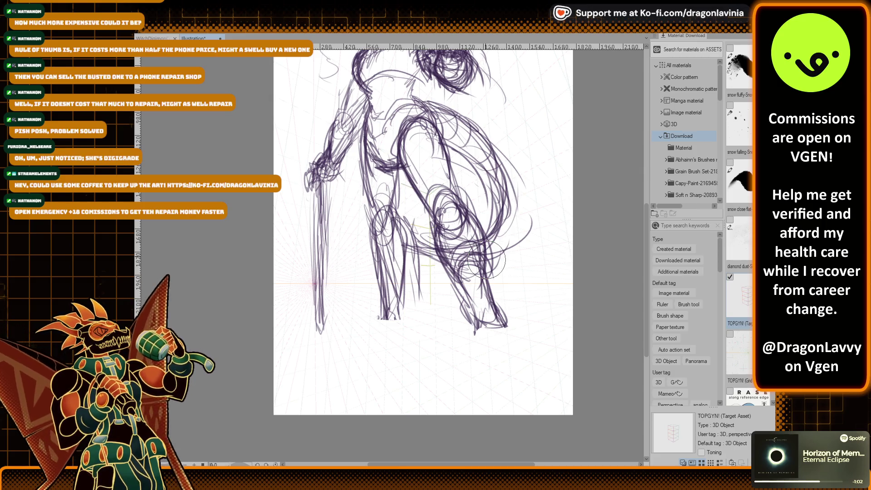
mouse_move(493, 311)
mouse_down()
mouse_move(483, 318)
mouse_move(475, 302)
mouse_up()
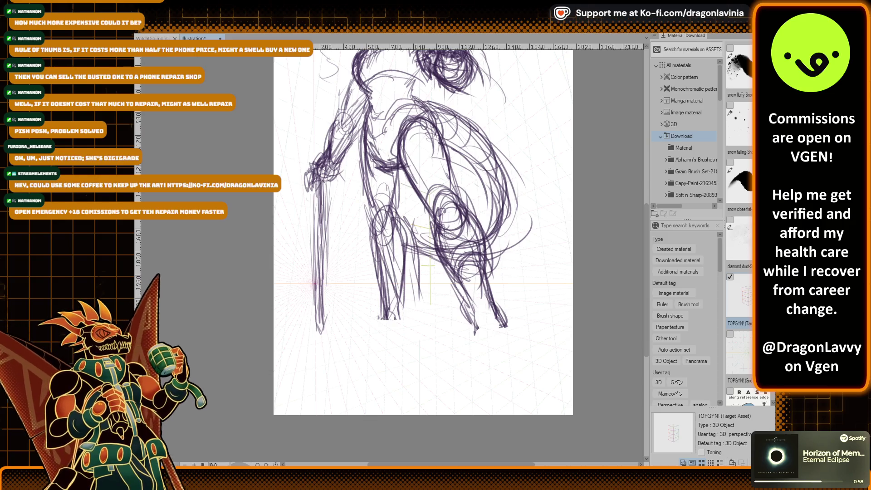
Step: Extend the lower-right and lower-left legs downward and sketch a foot
mouse_move(495, 320)
mouse_down()
mouse_move(480, 341)
mouse_move(483, 383)
mouse_up()
drag(502, 326, 539, 390)
mouse_move(510, 347)
mouse_down()
mouse_move(520, 386)
mouse_move(475, 401)
mouse_move(497, 397)
mouse_up()
scroll(473, 324, down, 2)
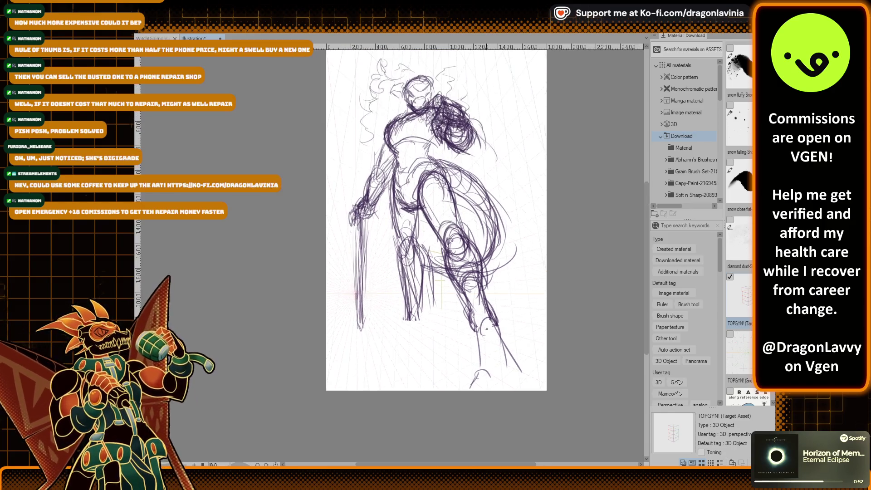
mouse_move(419, 314)
mouse_down()
mouse_move(427, 340)
mouse_move(402, 353)
mouse_move(412, 341)
mouse_up()
mouse_move(423, 296)
mouse_down()
mouse_move(414, 338)
mouse_move(404, 313)
mouse_move(413, 350)
mouse_move(395, 351)
mouse_move(414, 352)
mouse_move(393, 365)
mouse_up()
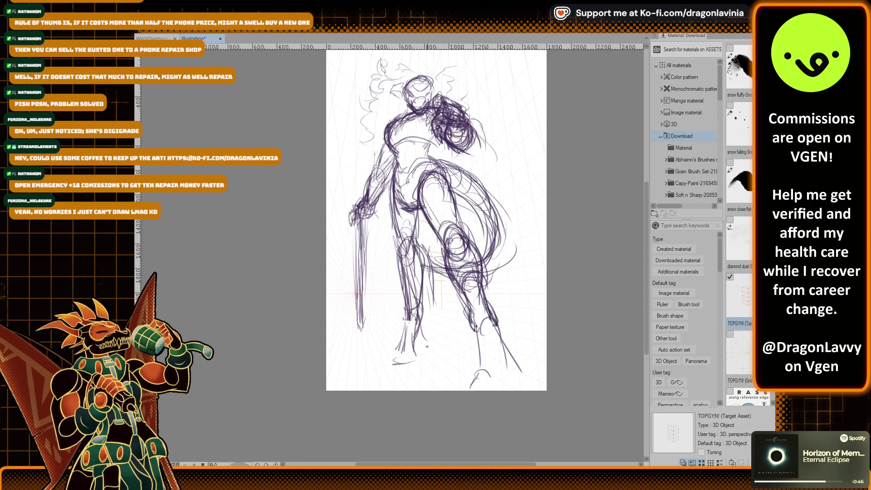
drag(507, 352, 527, 383)
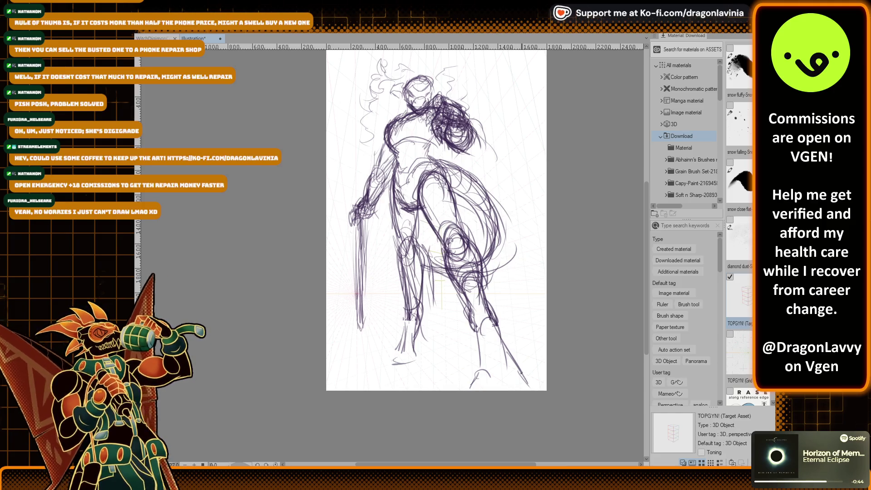
Step: Extend and darken the sword line further down beside the figure
drag(359, 274, 361, 350)
drag(362, 320, 361, 359)
drag(367, 296, 358, 350)
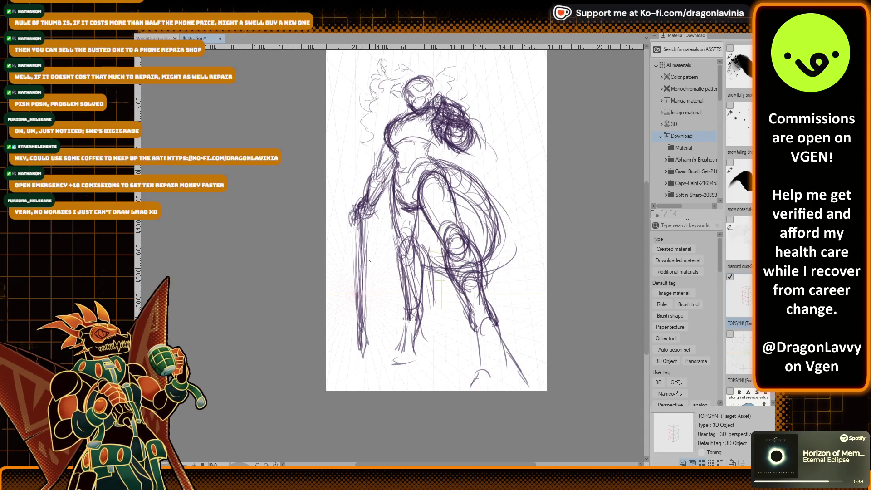
scroll(488, 301, down, 3)
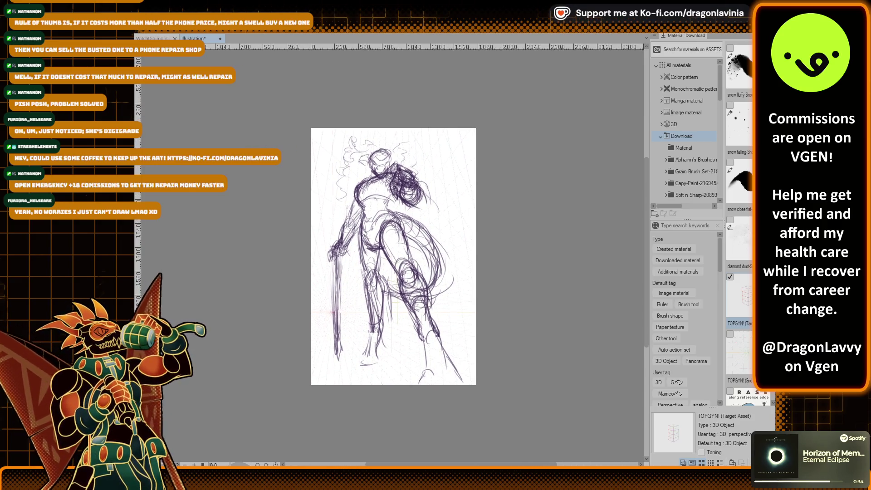
key(ctrl+t)
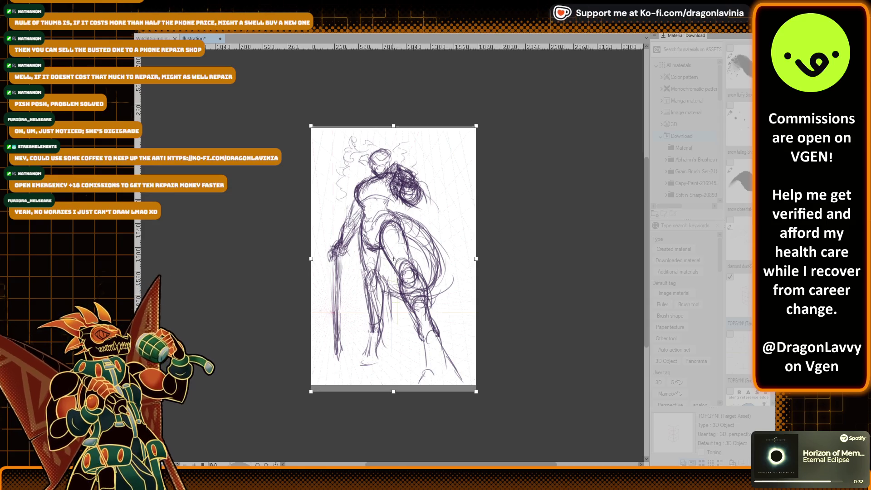
key(Return)
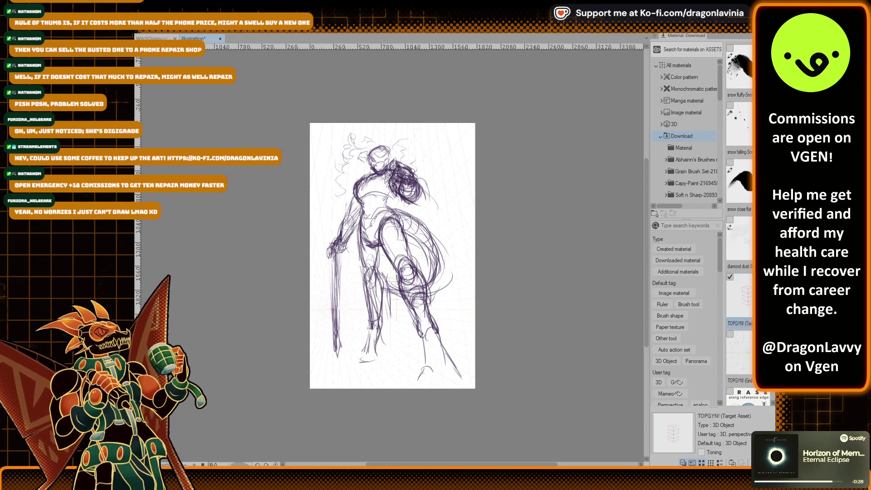
scroll(367, 141, up, 2)
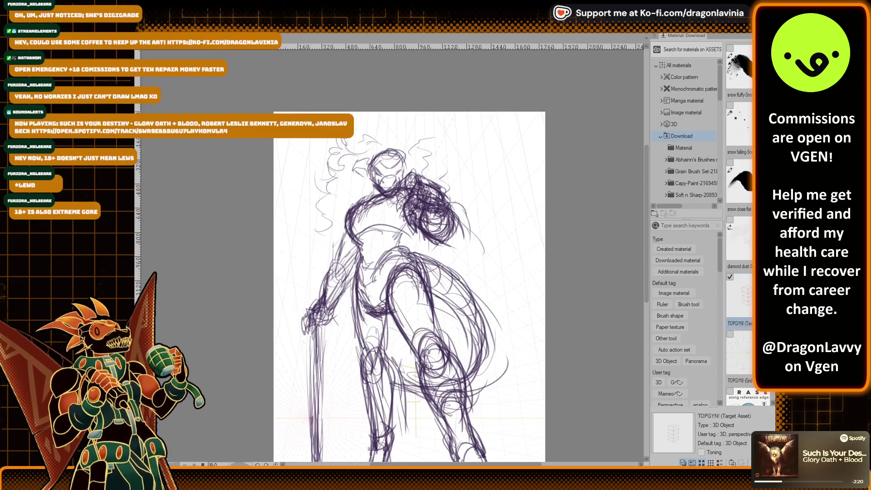